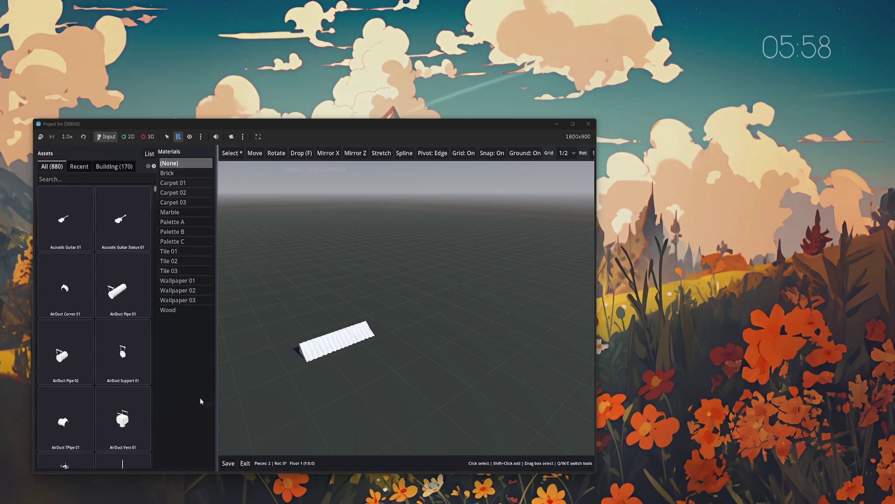
- Apply the Wood material to both ramp pieces and clear the selection
left_click_drag(293, 313, 456, 395)
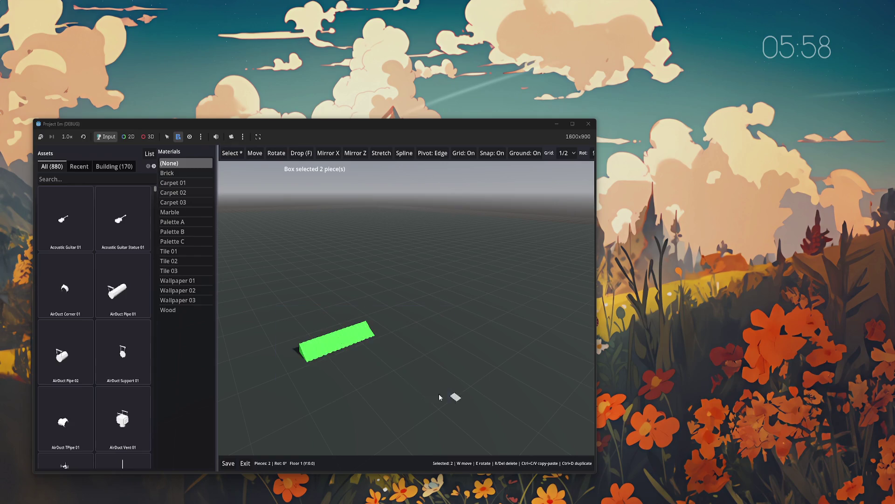
left_click(170, 311)
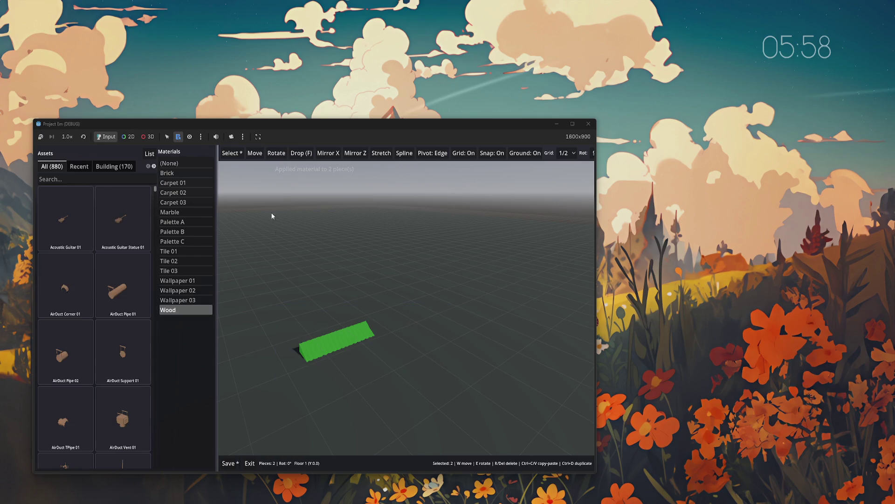
left_click(287, 283)
- Save the Test world, exit to the world list, and reopen Test for editing
left_click(228, 463)
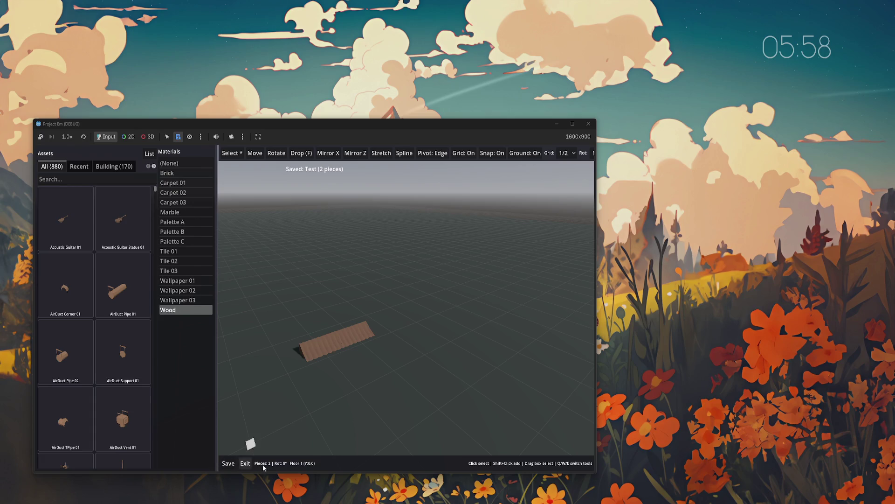
left_click(250, 463)
left_click(344, 278)
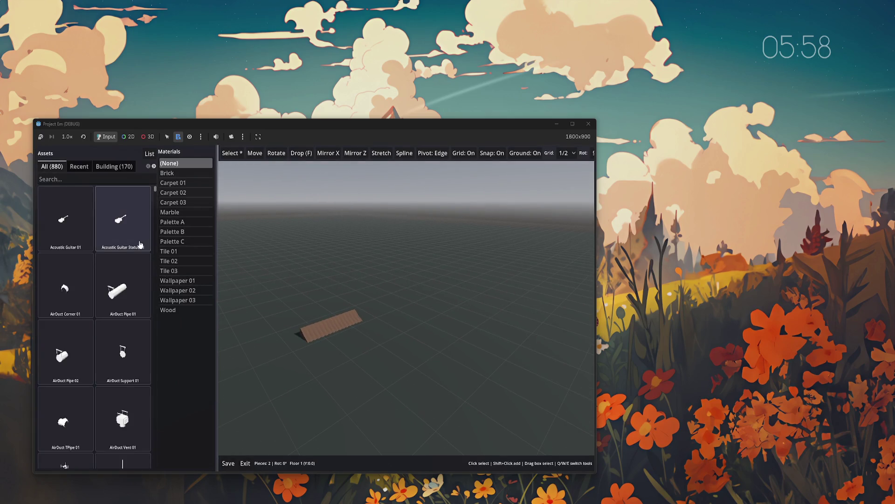
- Drag the Assets/Materials splitter right so asset thumbnails show in three columns
mouse_move(217, 191)
left_mouse_down()
mouse_move(275, 201)
mouse_move(294, 194)
mouse_move(277, 194)
left_mouse_up()
scroll(117, 166, "down", 2)
scroll(116, 166, "up", 2)
scroll(116, 165, "down", 2)
scroll(116, 165, "up", 3)
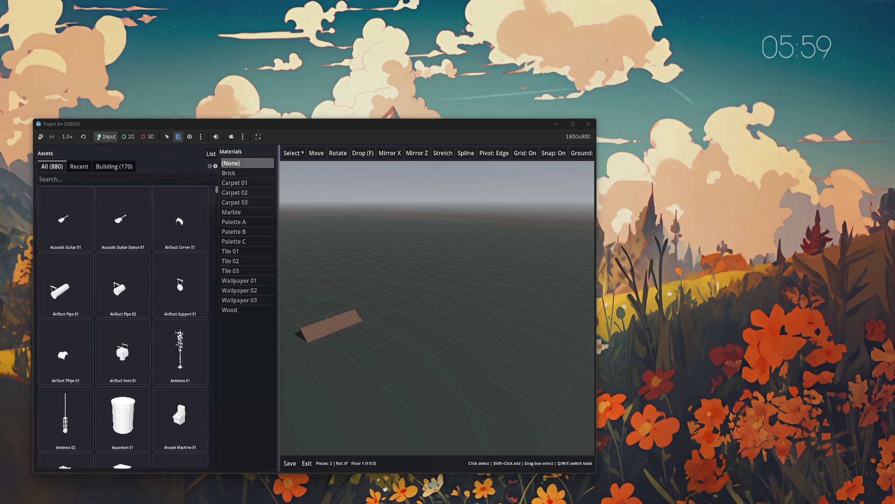
- Try Palette B and Tile 02, then settle on Palette C as the active material
left_click(240, 233)
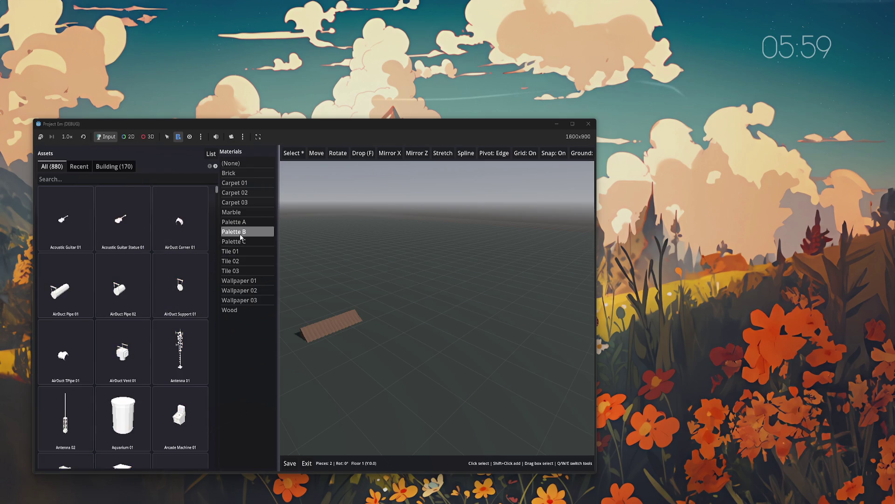
left_click(240, 242)
left_click(241, 260)
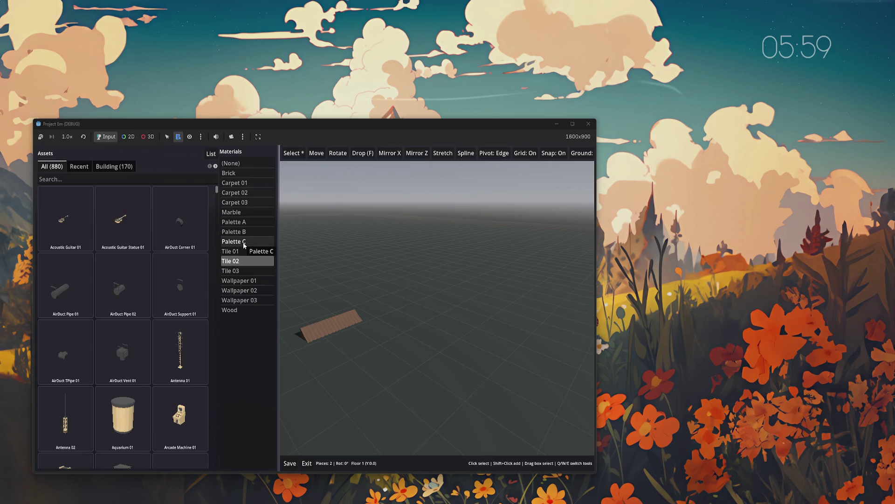
left_click(243, 243)
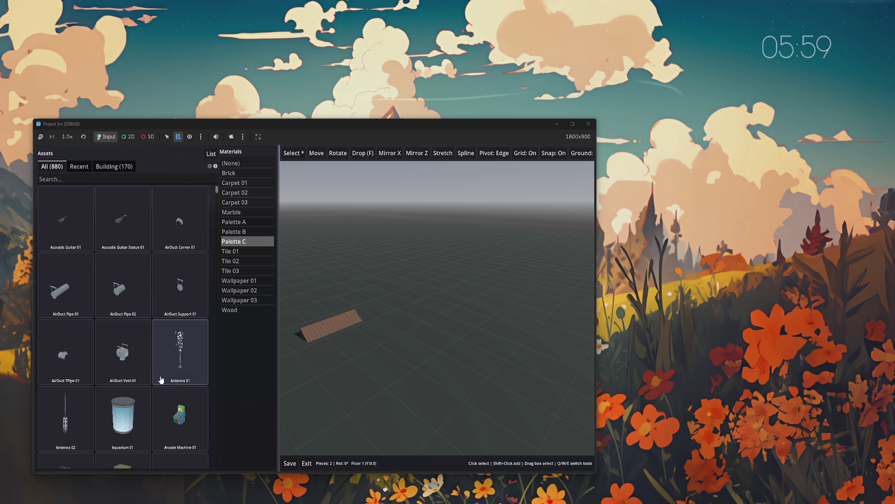
scroll(319, 374, "up", 3)
left_click(180, 415)
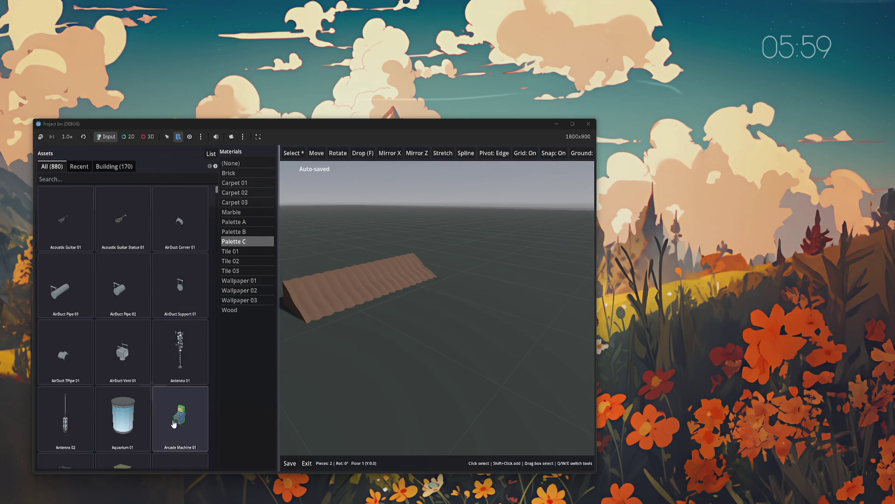
- Place an Arcade Machine 01 beside the wooden ramp
left_click(341, 374)
scroll(414, 342, "down", 3)
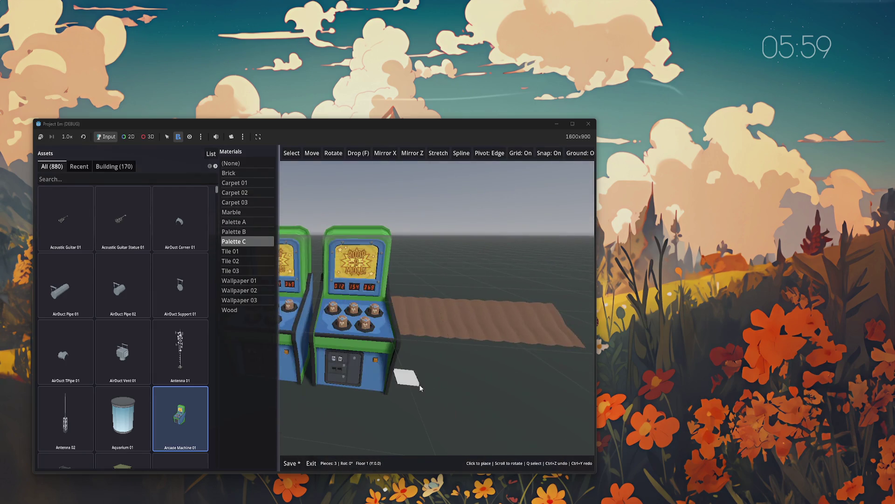
scroll(404, 382, "up", 3)
scroll(443, 369, "down", 3)
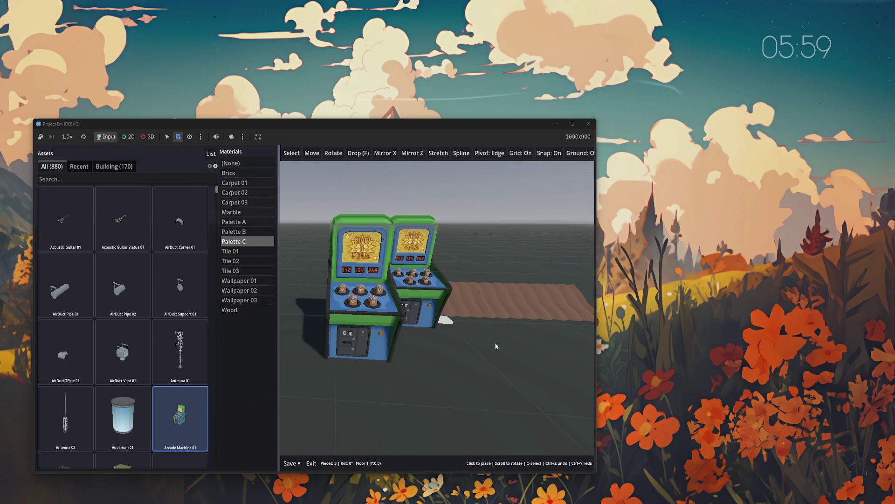
scroll(479, 355, "up", 3)
key("Escape")
- Place an Antenna 01 tower behind the ramp
scroll(479, 364, "up", 3)
scroll(480, 375, "down", 5)
scroll(498, 383, "up", 2)
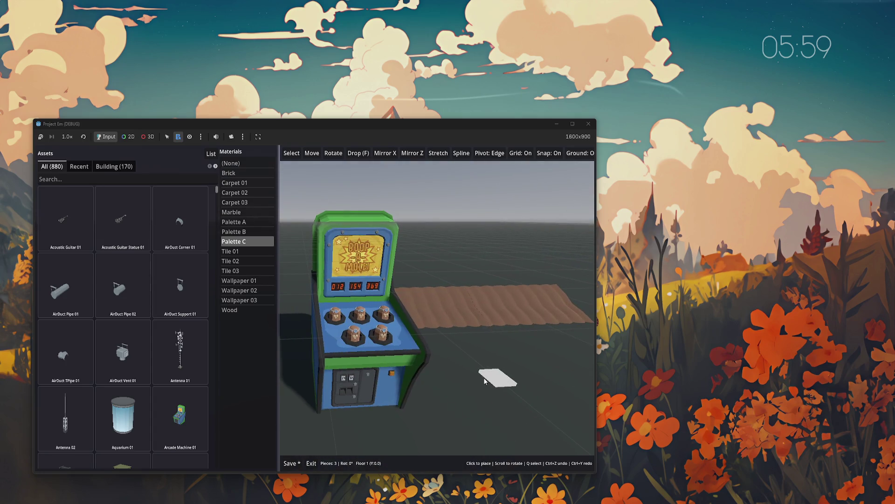
left_click(180, 352)
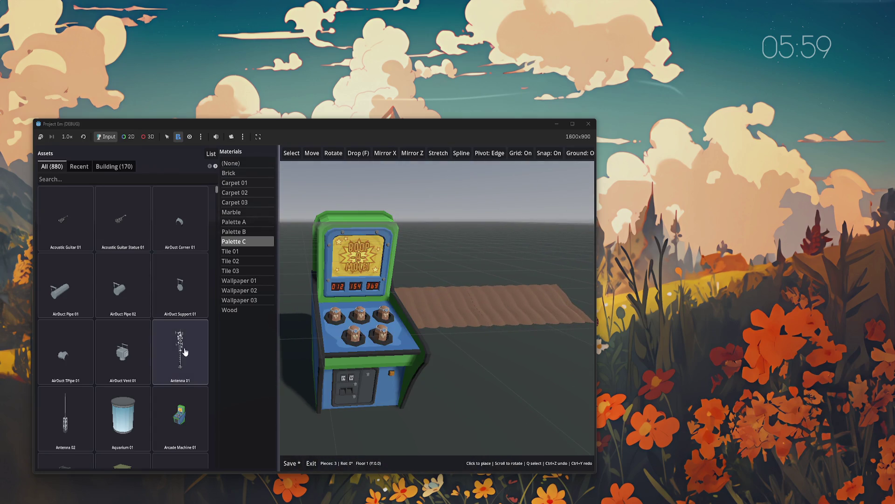
left_click(459, 271)
scroll(486, 356, "up", 3)
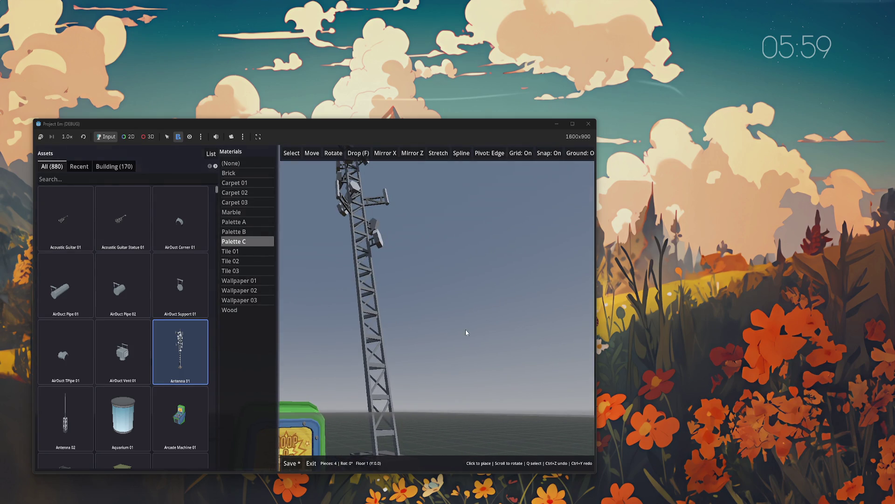
scroll(465, 329, "down", 5)
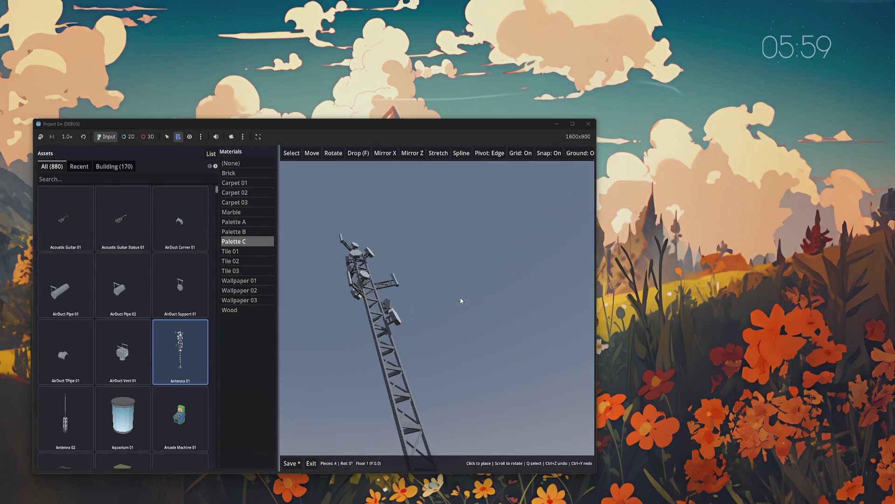
scroll(460, 390, "up", 2)
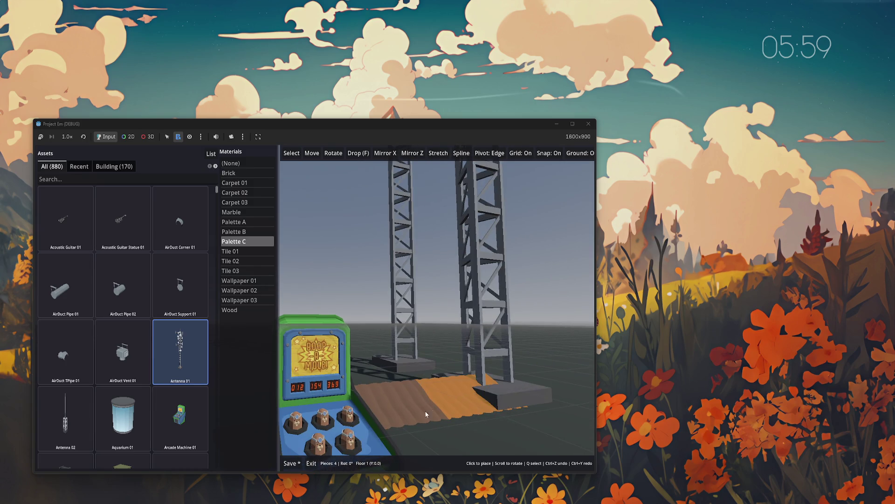
scroll(489, 379, "up", 2)
scroll(490, 379, "down", 2)
key("Escape")
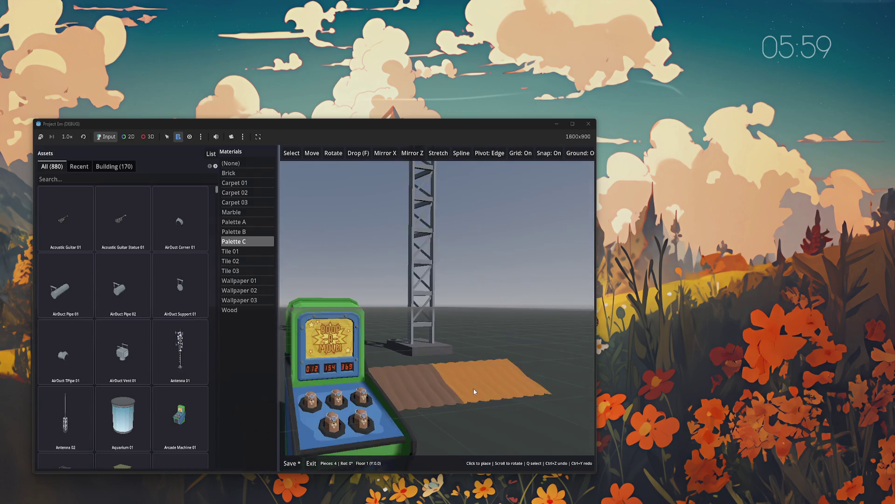
- Filter the asset library to show only Building assets
scroll(473, 388, "down", 3)
scroll(474, 379, "down", 4)
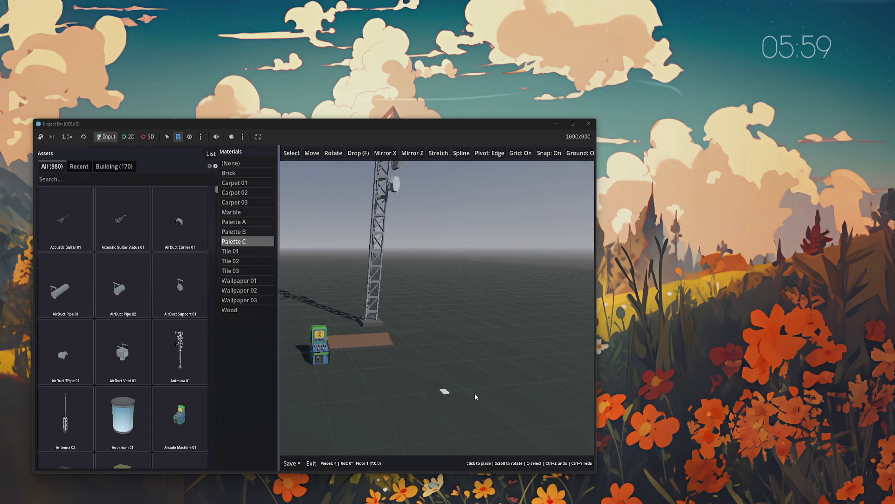
left_click(114, 166)
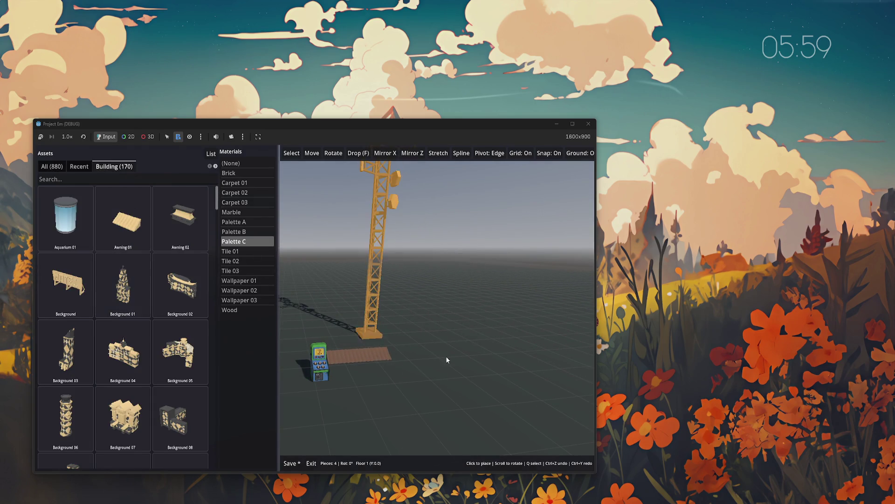
- Make Tile 01 the active material and move the camera forward and sideways
scroll(429, 357, "up", 1)
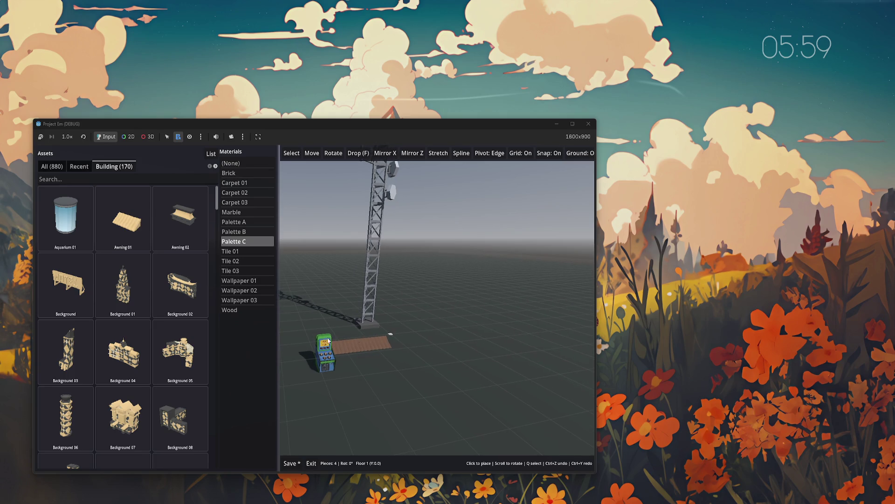
left_click(239, 251)
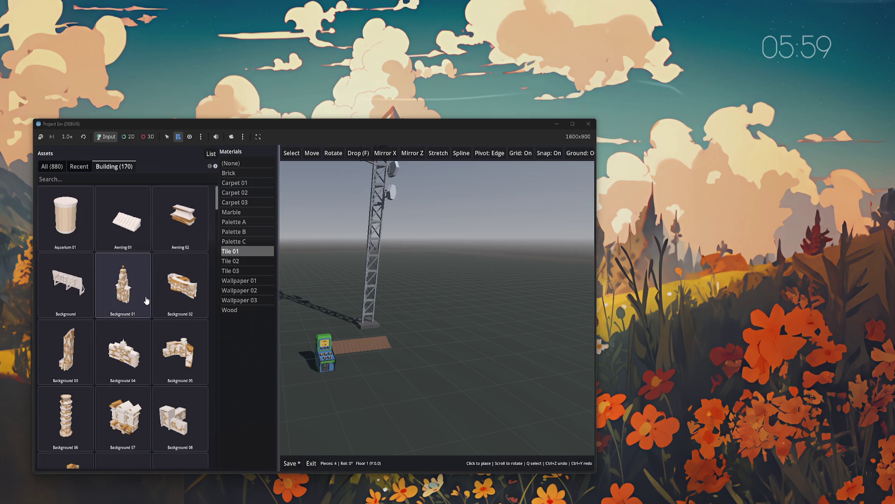
key("w")
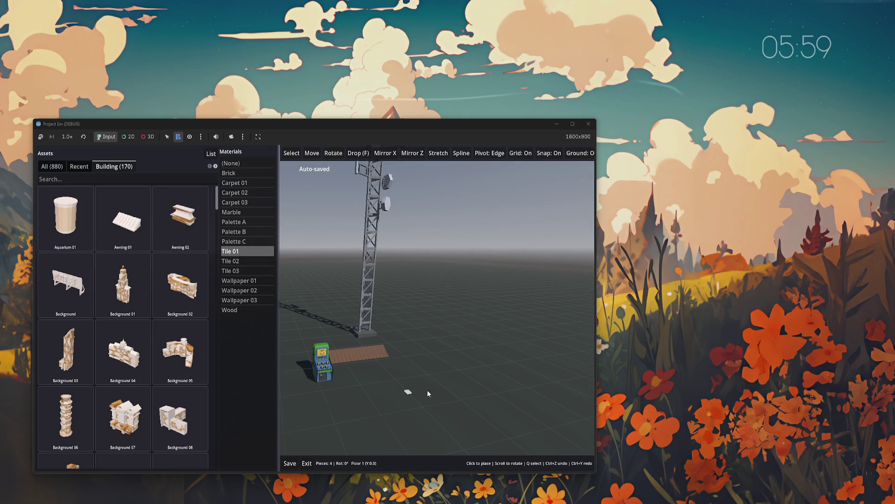
key("a")
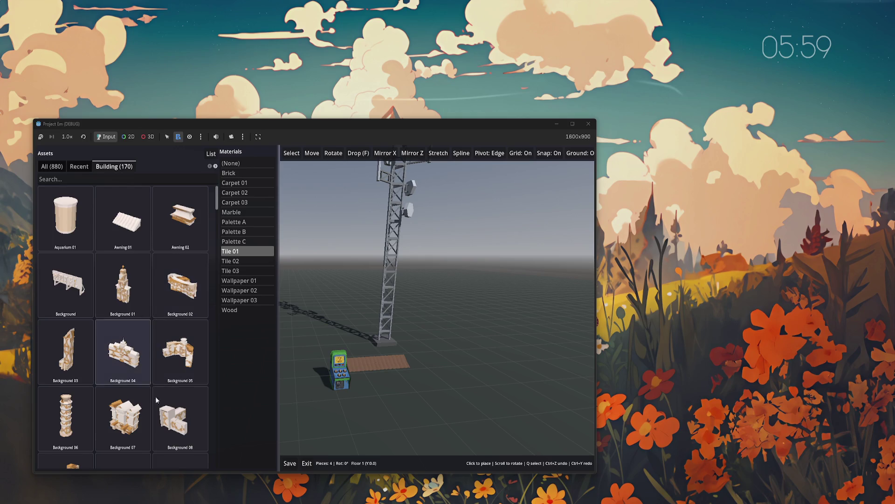
- Show all 880 assets, choose the Carpet 02 material, and close the game window
left_click(55, 169)
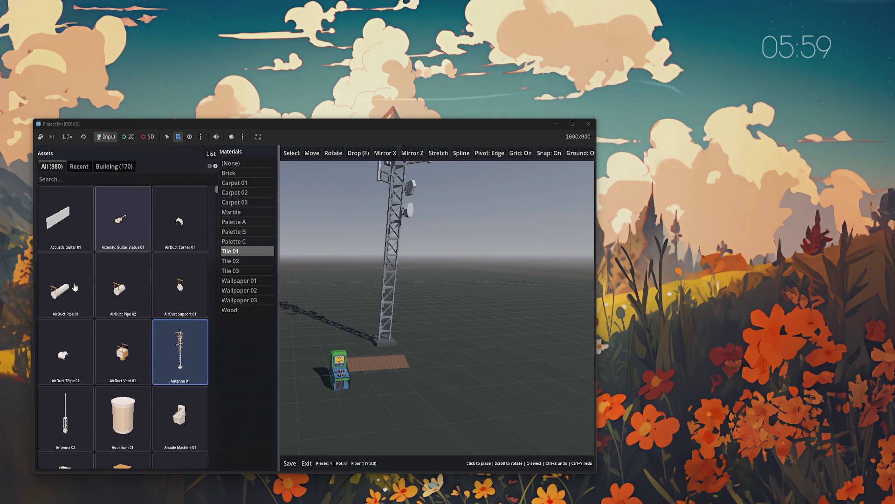
left_click(235, 202)
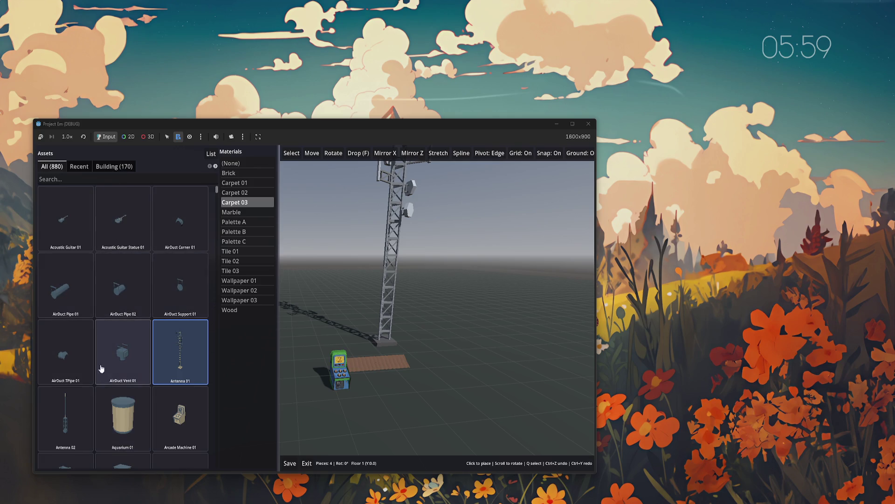
left_click(240, 193)
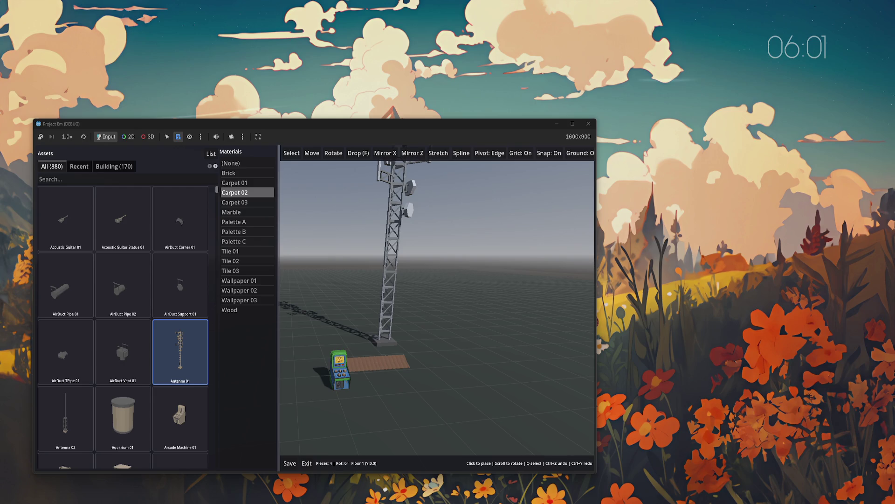
key("alt+F4")
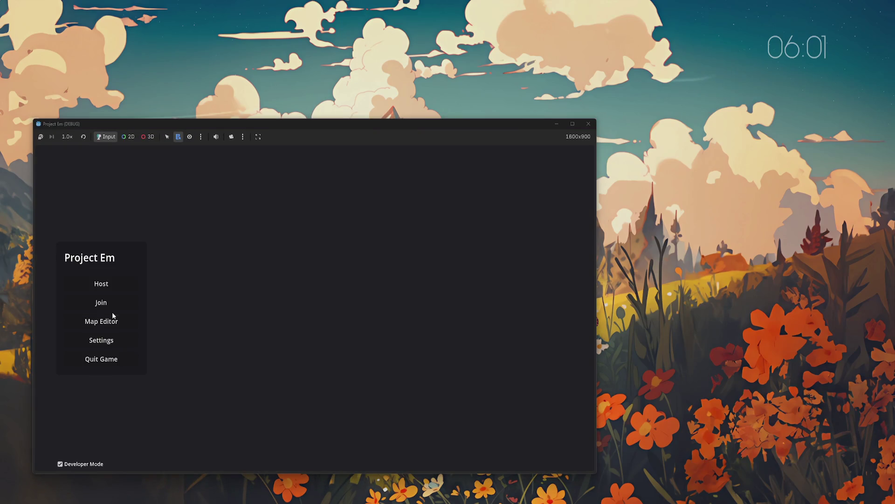
- Reopen the Test world in the map editor from the world list
left_click(108, 320)
left_click(333, 280)
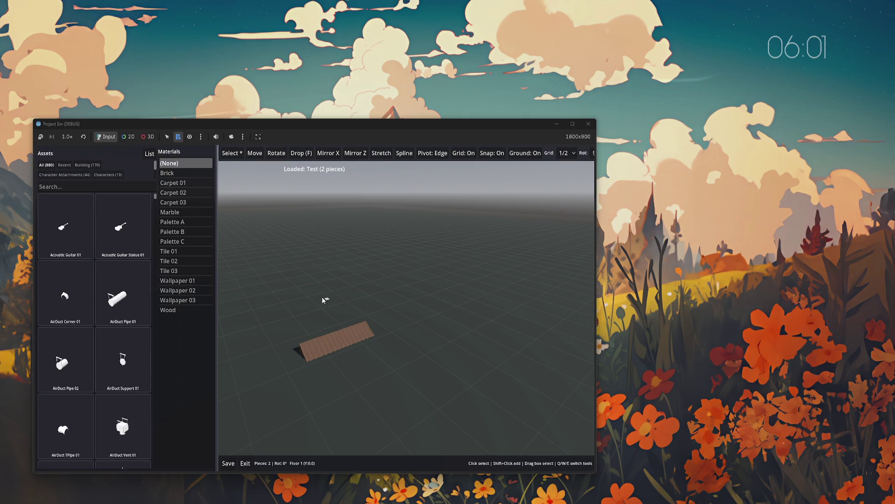
scroll(86, 169, "down", 2)
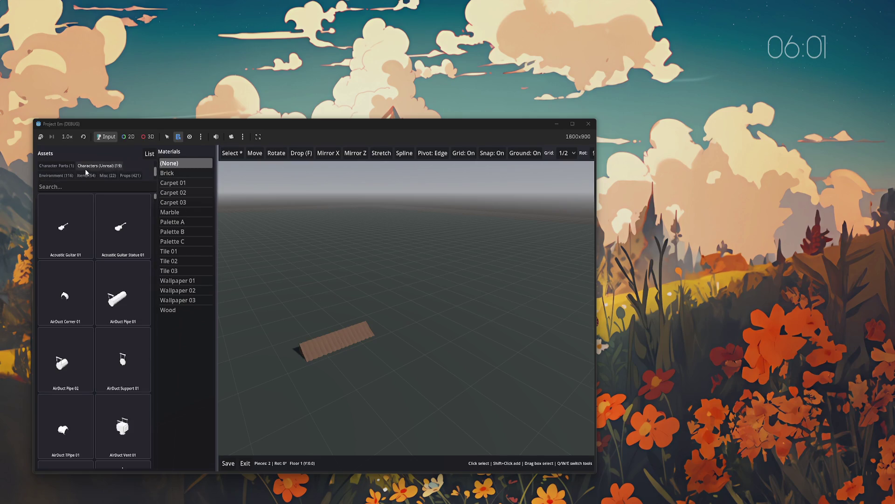
scroll(85, 174, "up", 2)
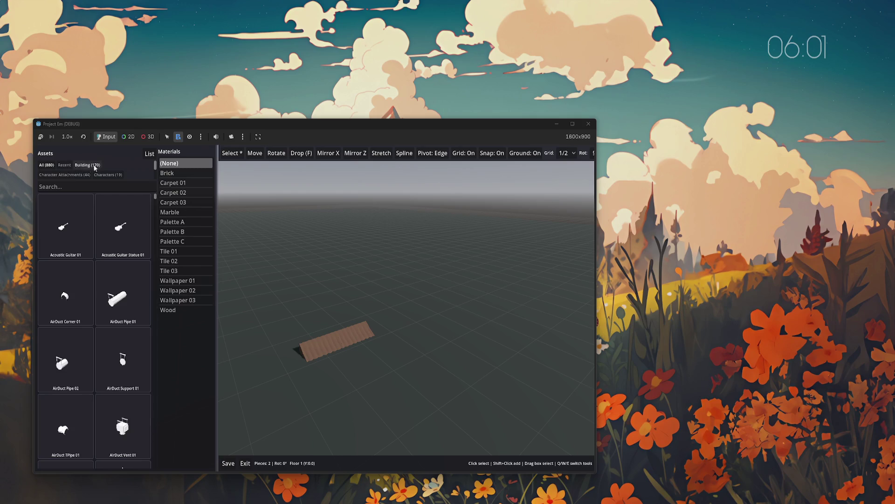
- Show only Building assets and make Palette B the active material
left_click(88, 165)
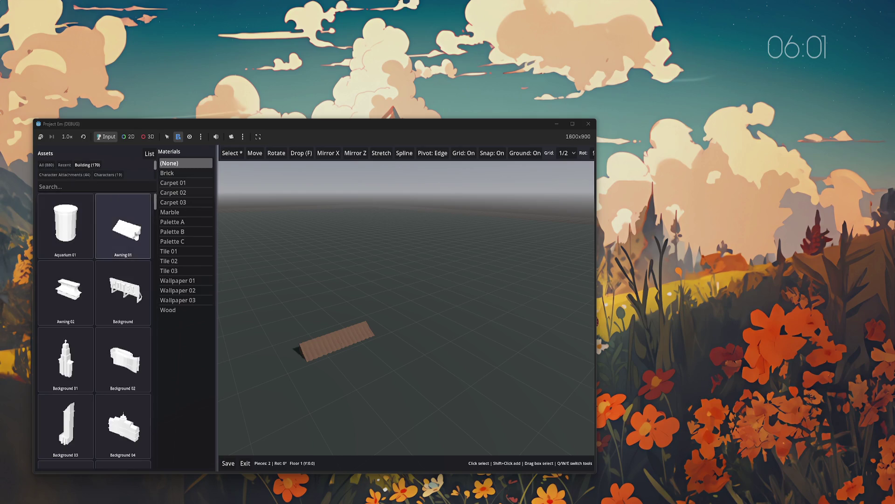
left_click(174, 233)
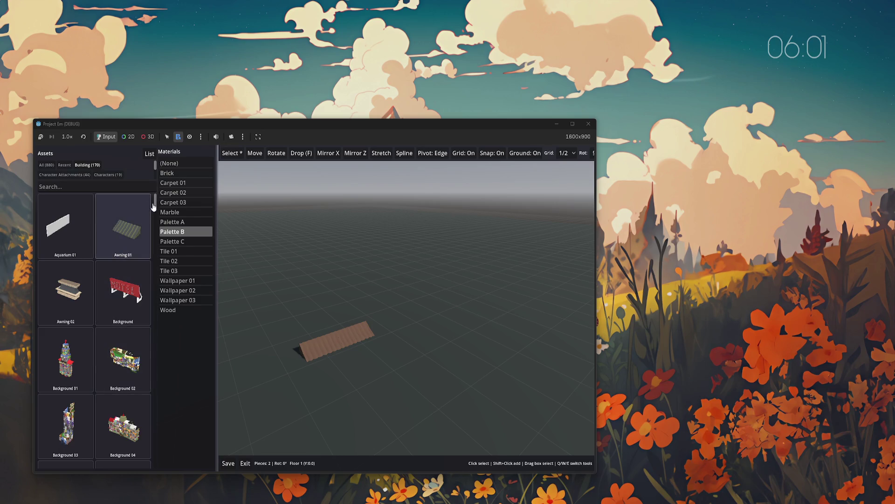
mouse_move(155, 205)
left_mouse_down()
mouse_move(156, 235)
mouse_move(392, 230)
left_mouse_up()
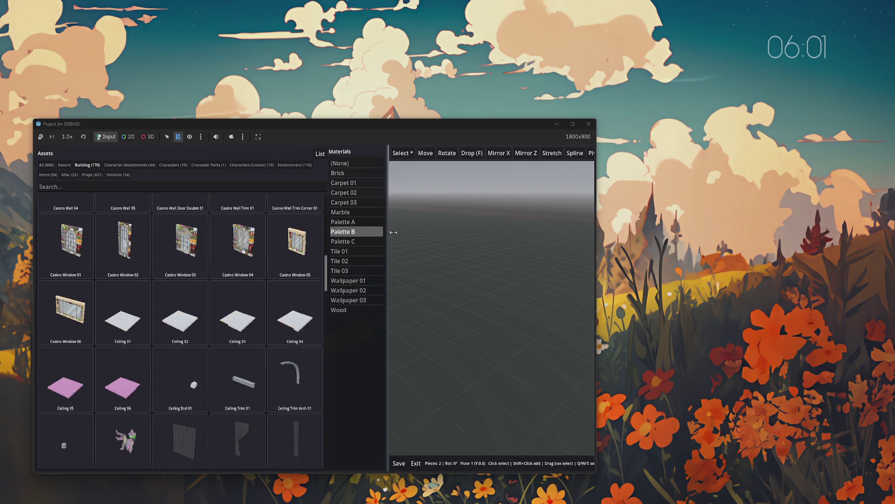
- Widen the asset browser to five columns, pick a wall trim, then list all 880 assets
scroll(326, 261, "down", 1)
scroll(330, 334, "down", 8)
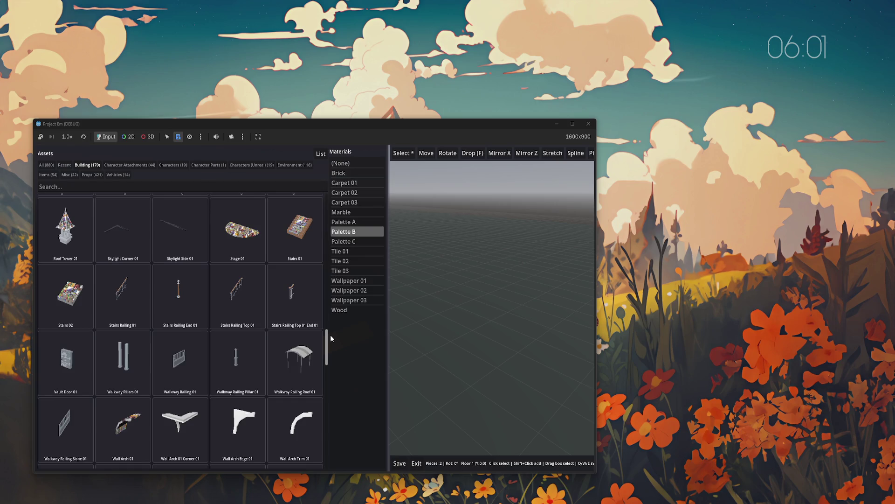
mouse_move(330, 334)
left_mouse_down()
mouse_move(328, 298)
mouse_move(326, 418)
left_mouse_up()
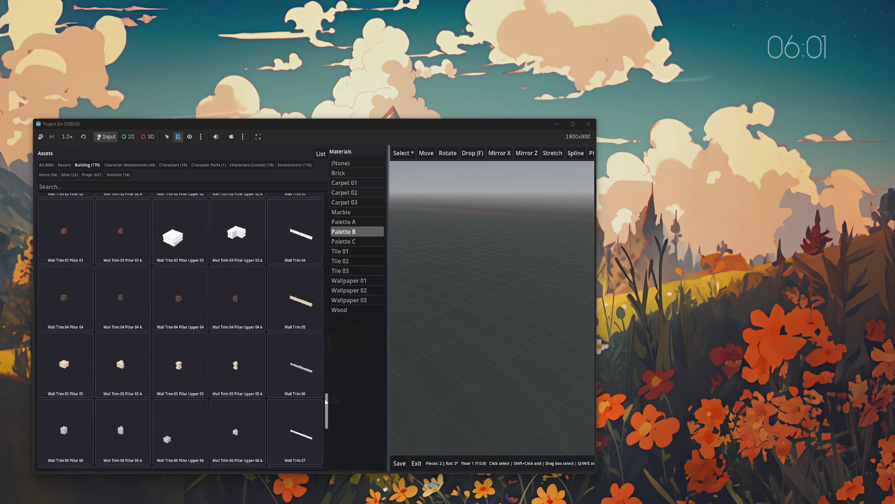
scroll(327, 417, "down", 2)
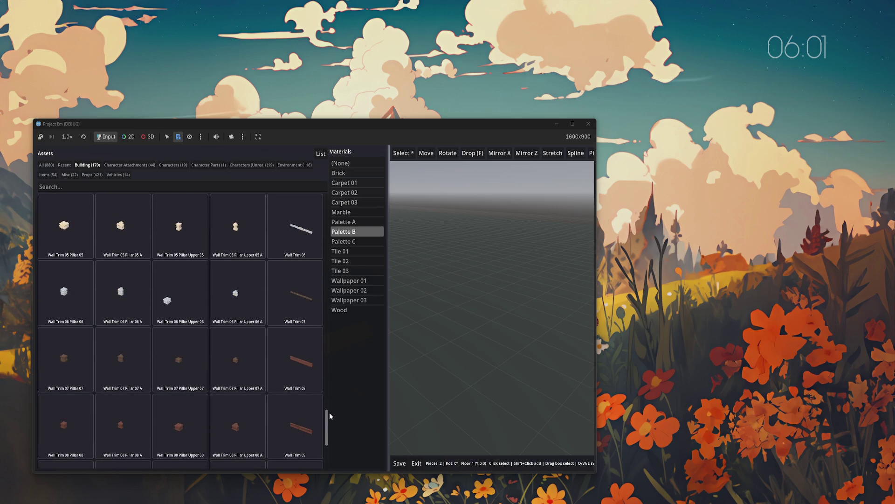
left_click(121, 291)
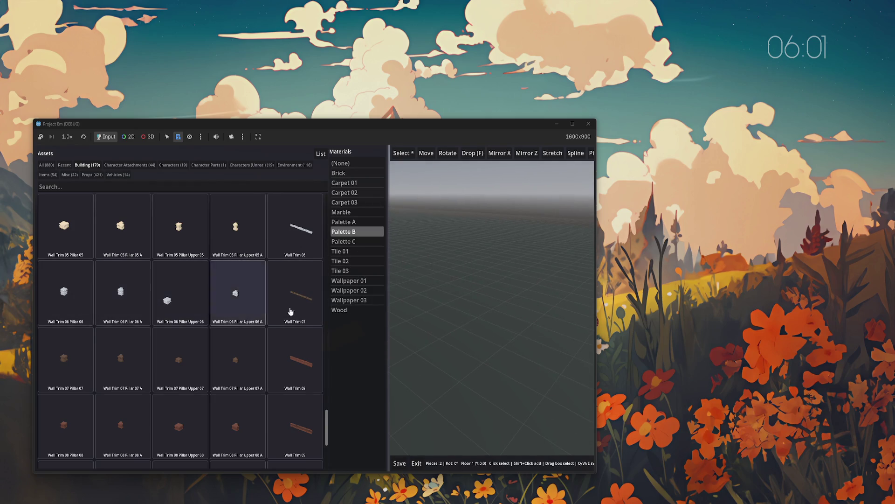
left_click(47, 165)
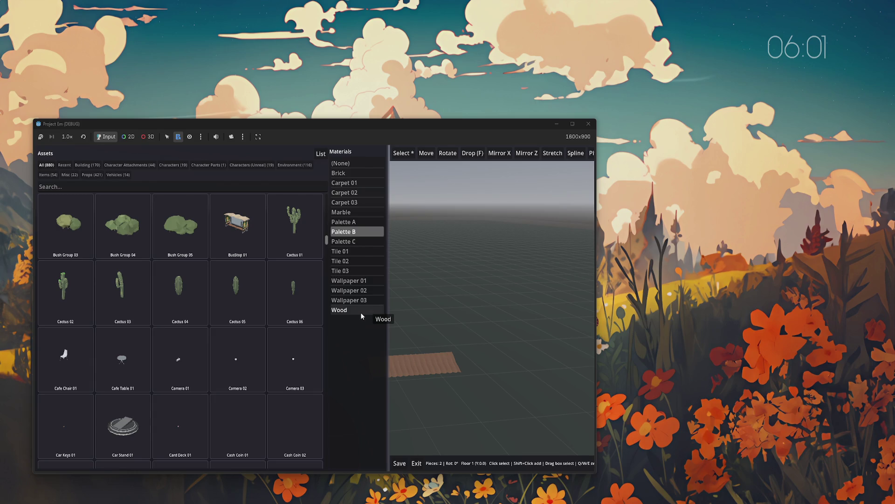
- Place a BusStop 01 beside the wooden ramp and pan the view so it sits left
left_click(237, 224)
left_click(432, 335)
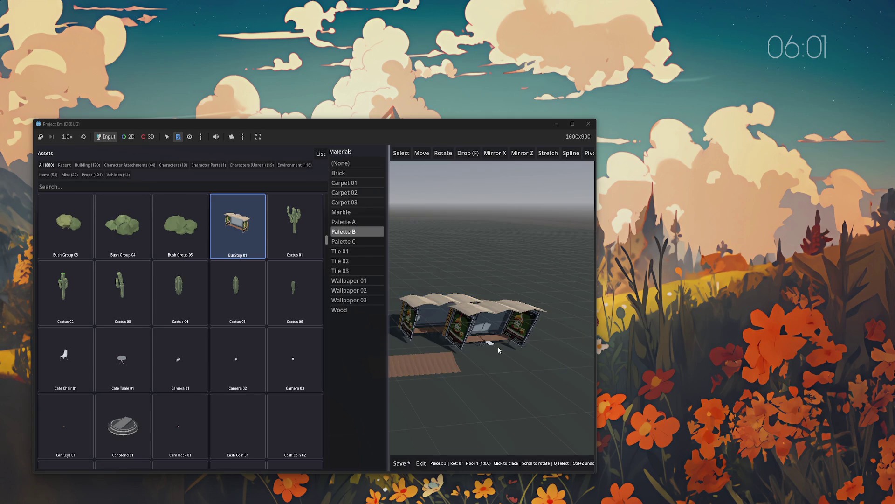
key("q")
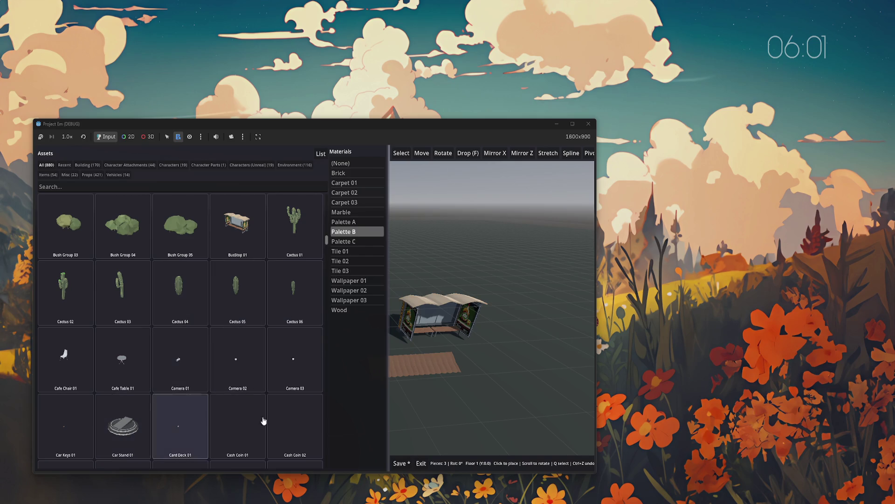
left_click_drag(452, 424, 390, 449)
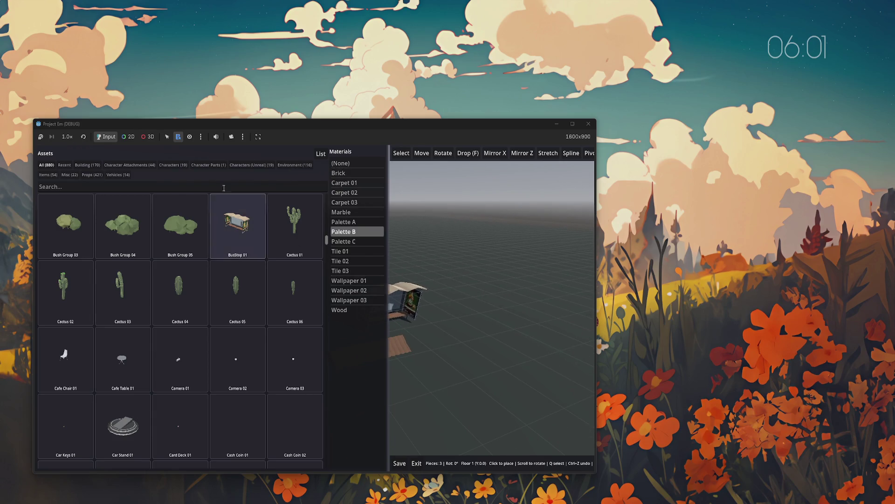
- Browse Characters (Unreal) and Characters (19), then list Vehicles (14) and preview Limousine 01
left_click(256, 165)
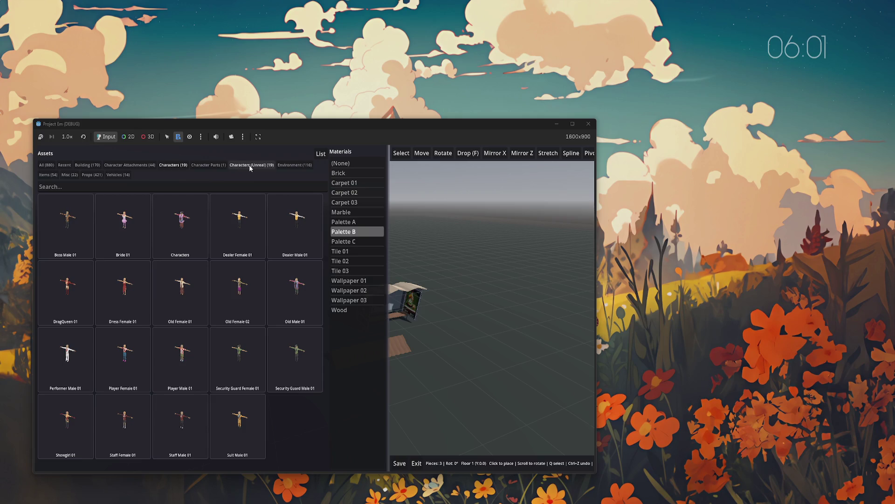
left_click(184, 165)
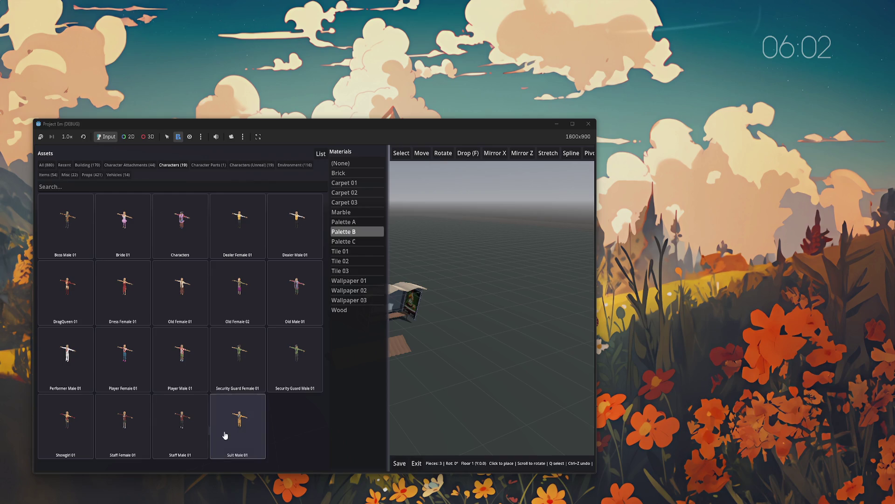
left_click(118, 175)
left_click(178, 241)
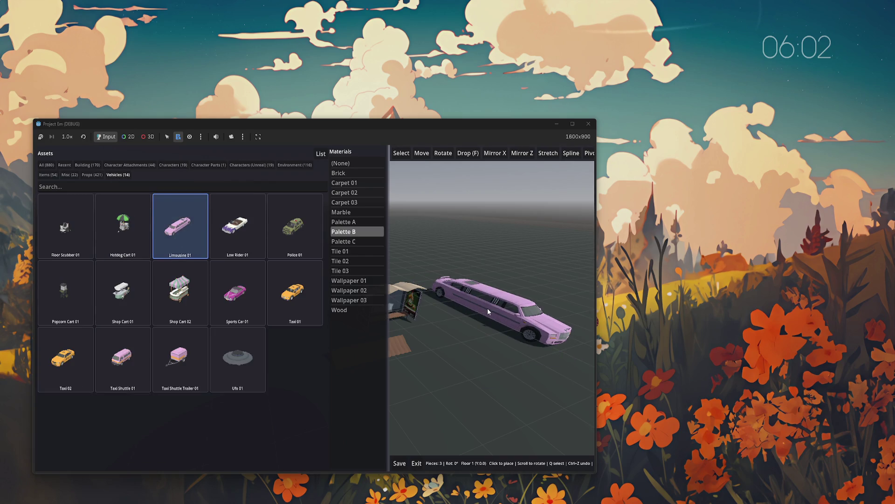
- Preview Limousine 01, Low Rider 01 and Police 01 without placing any, then list all 880 assets
key("Escape")
left_click(228, 232)
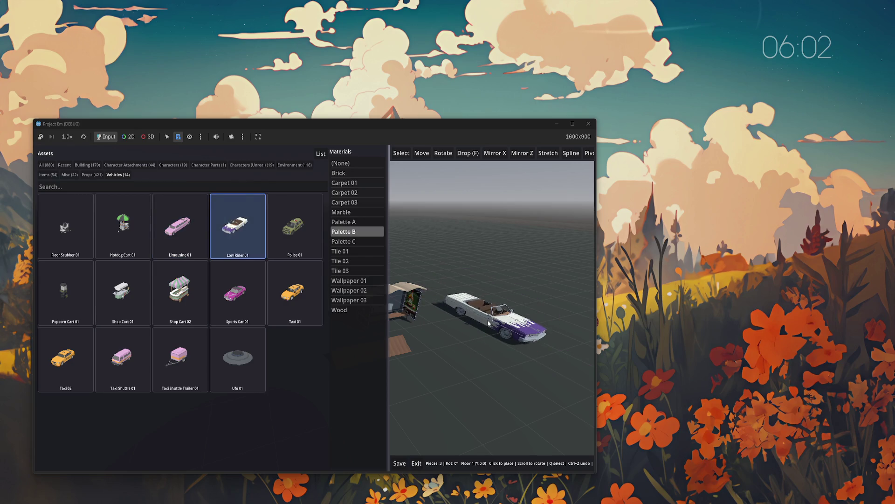
key("Escape")
left_click(294, 226)
key("Escape")
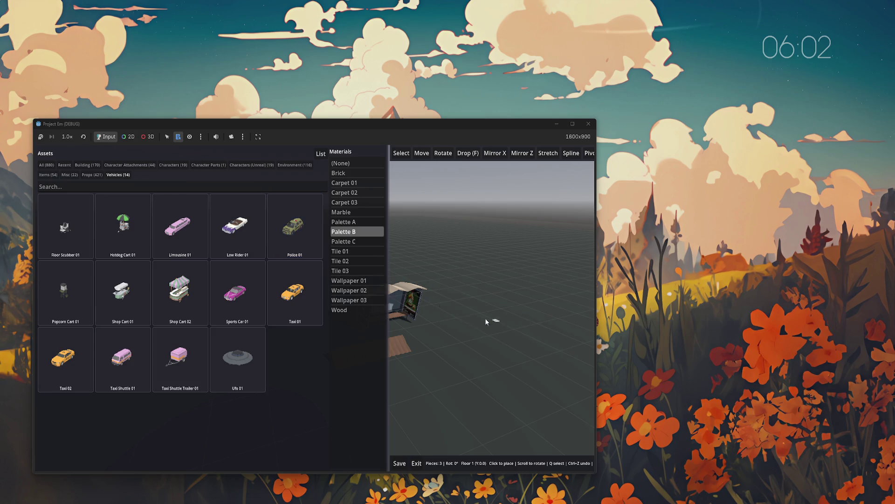
scroll(464, 332, "up", 3)
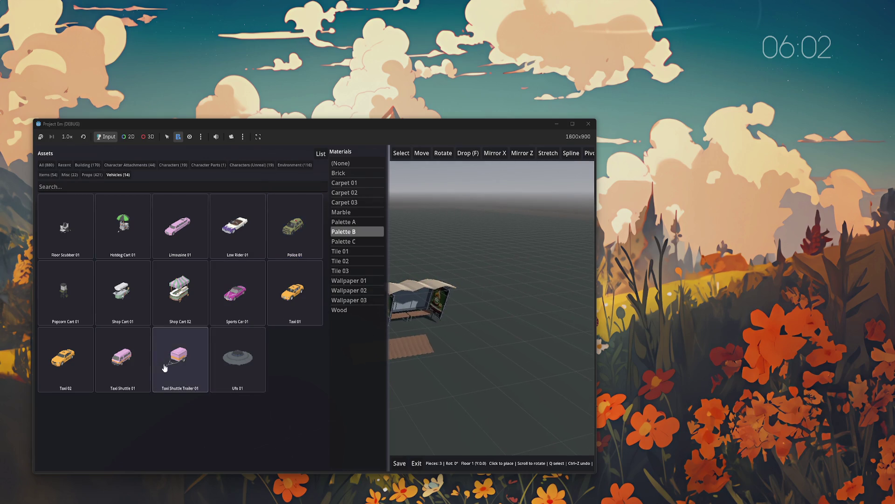
left_click(47, 165)
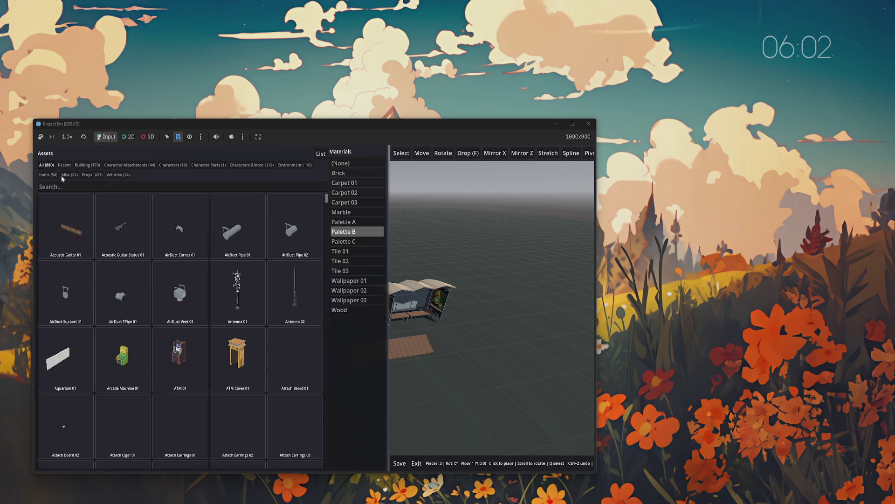
- Apply the Palette C material so the asset previews are retinted to match
scroll(228, 336, "down", 1)
mouse_move(327, 201)
left_mouse_down()
mouse_move(334, 414)
mouse_move(332, 308)
left_mouse_up()
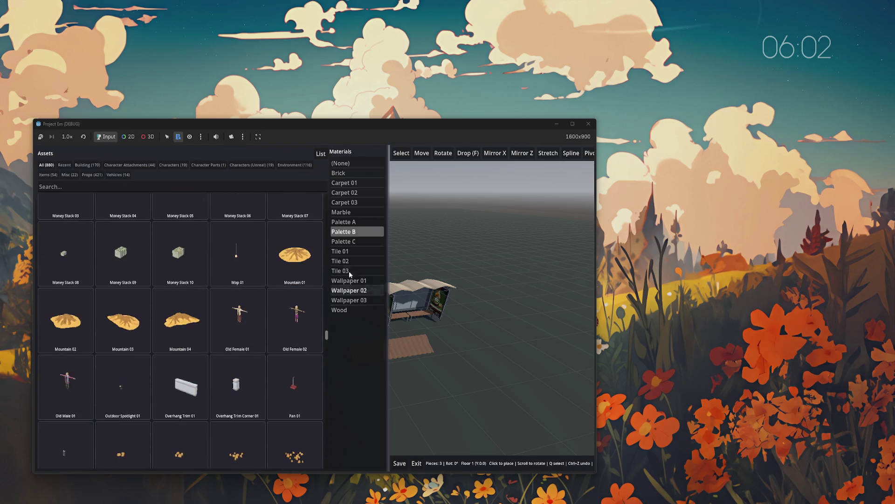
left_click(344, 241)
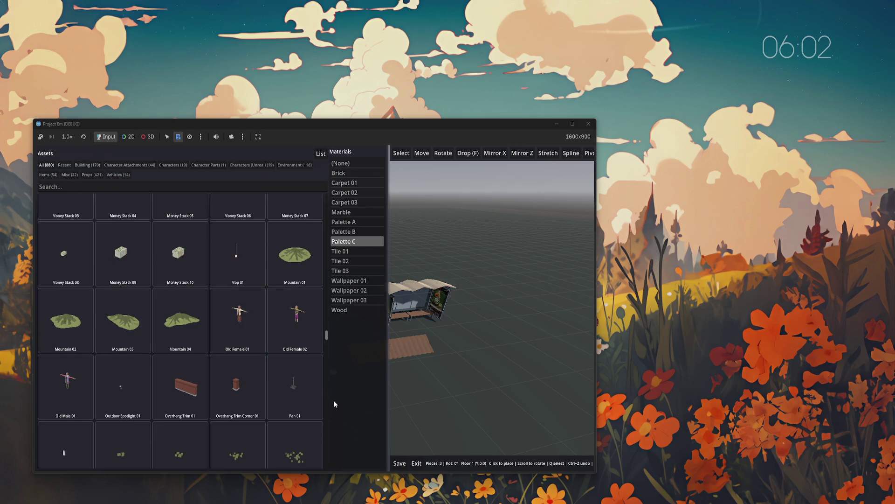
mouse_move(329, 339)
left_mouse_down()
mouse_move(329, 458)
mouse_move(331, 327)
mouse_move(331, 470)
left_mouse_up()
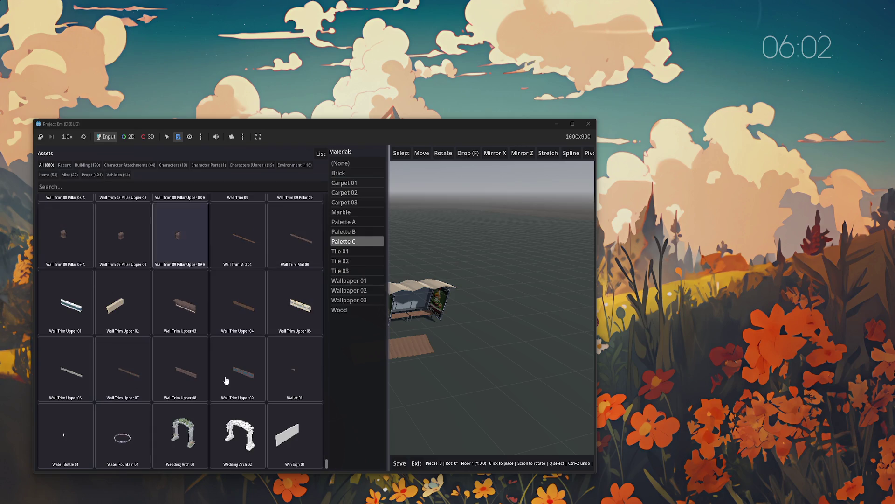
left_click(191, 437)
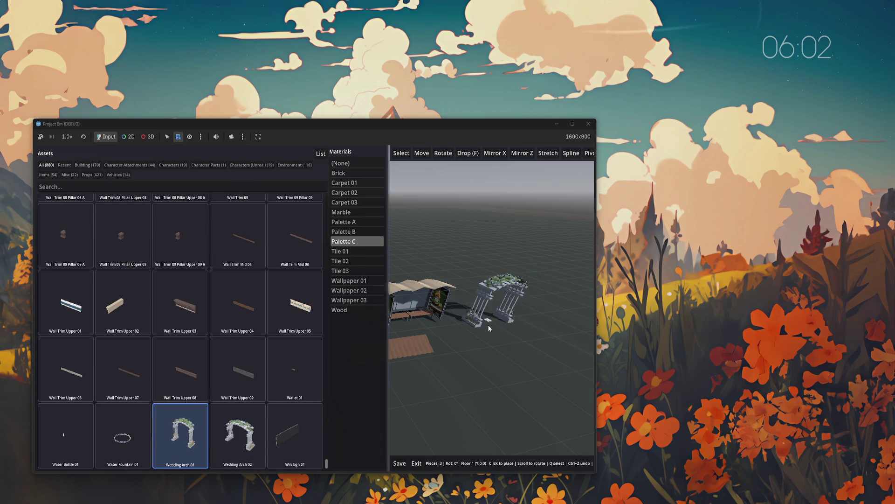
key("Escape")
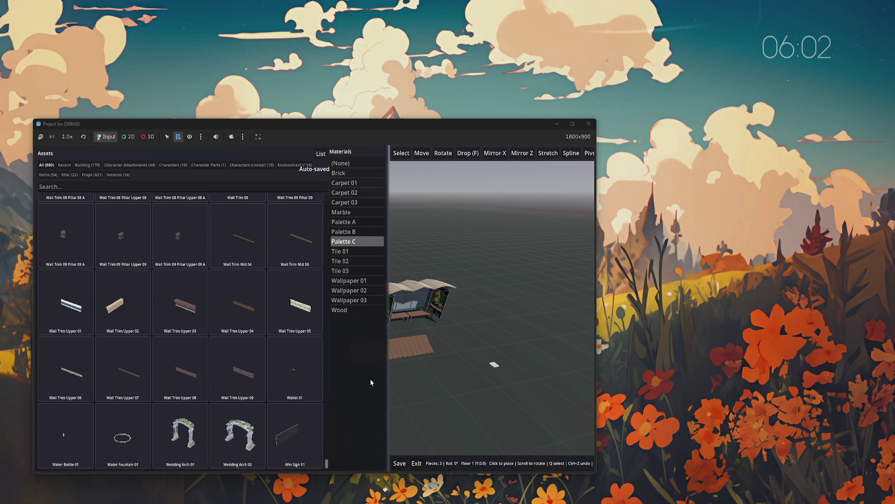
left_click_drag(326, 464, 332, 184)
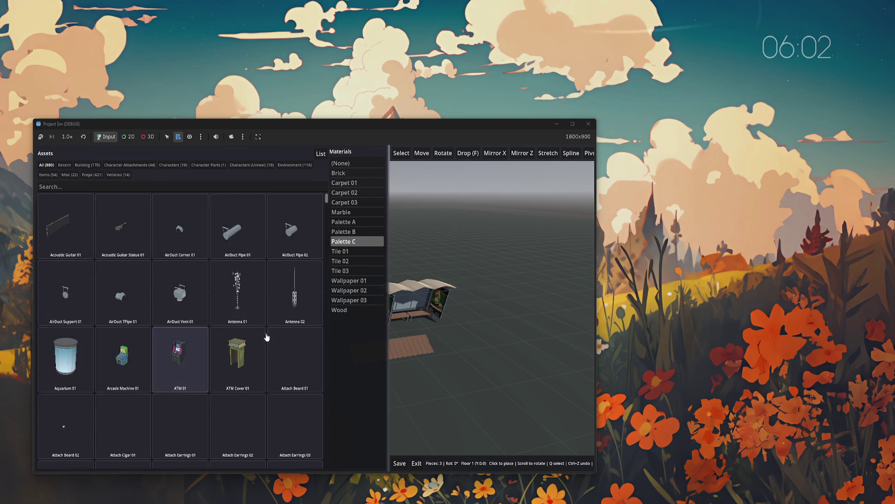
mouse_move(328, 203)
left_mouse_down()
mouse_move(329, 290)
mouse_move(329, 278)
left_mouse_up()
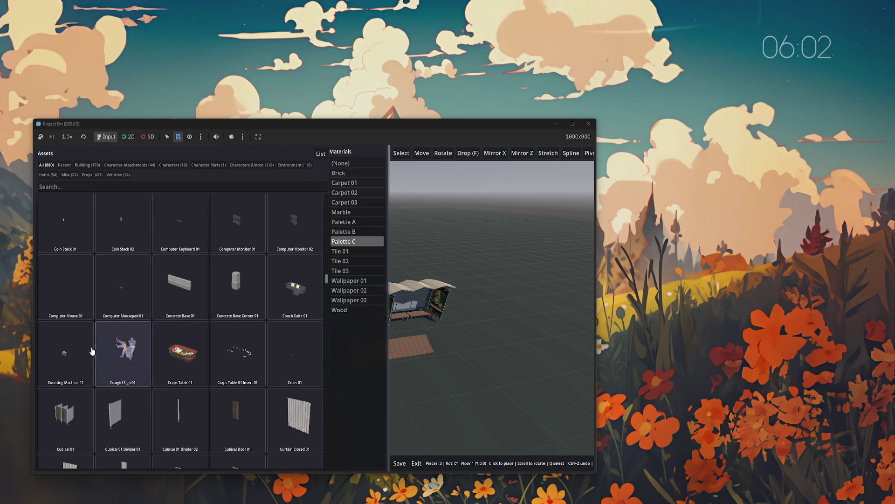
left_click(343, 231)
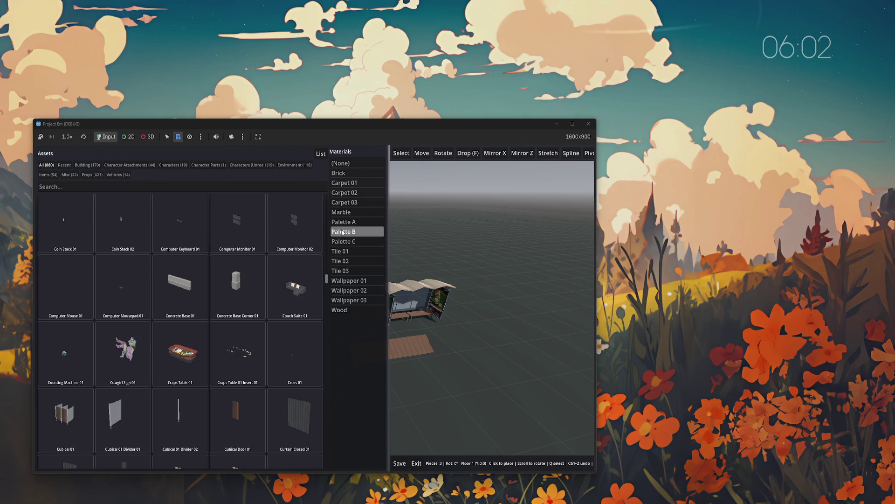
left_click(344, 241)
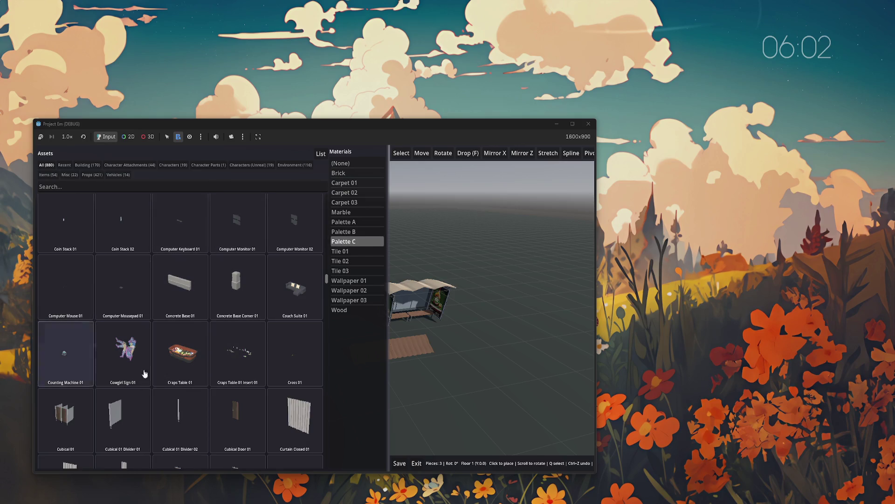
key("Left")
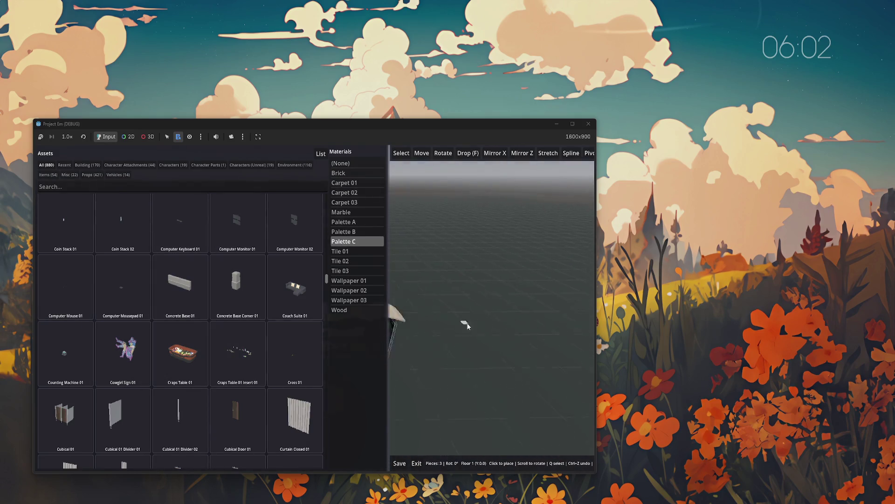
key("Left")
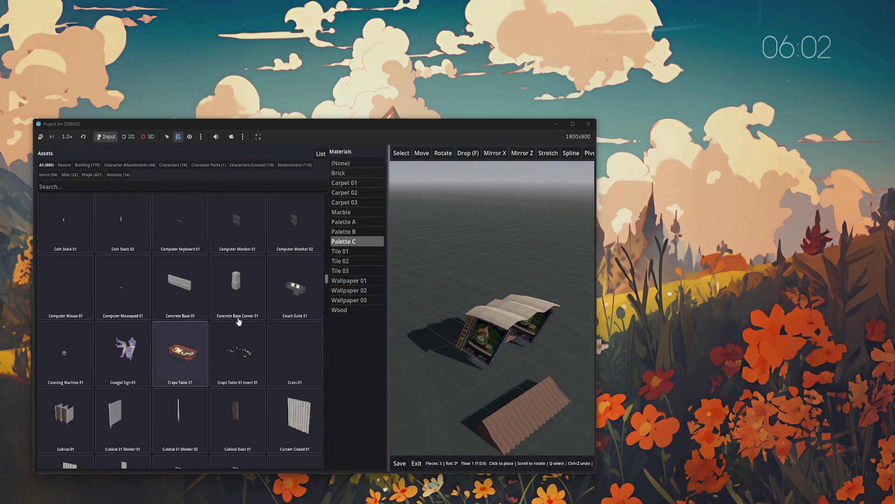
key("Left")
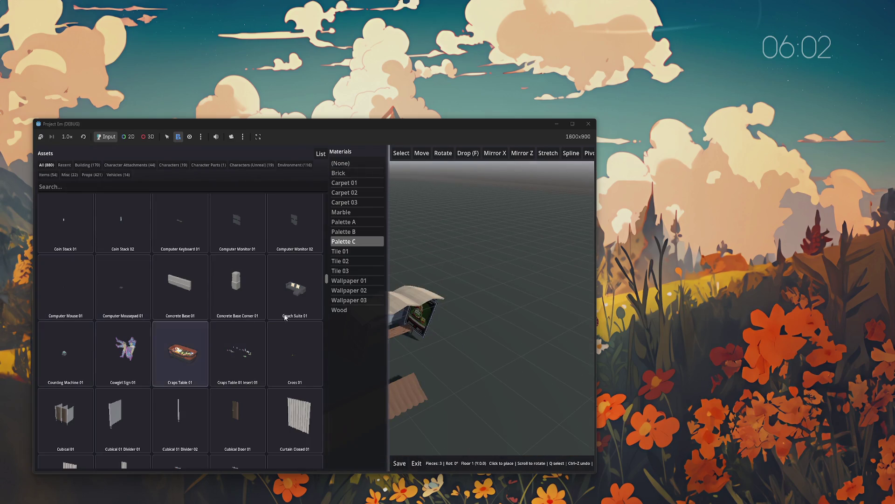
key("Left")
left_click(84, 164)
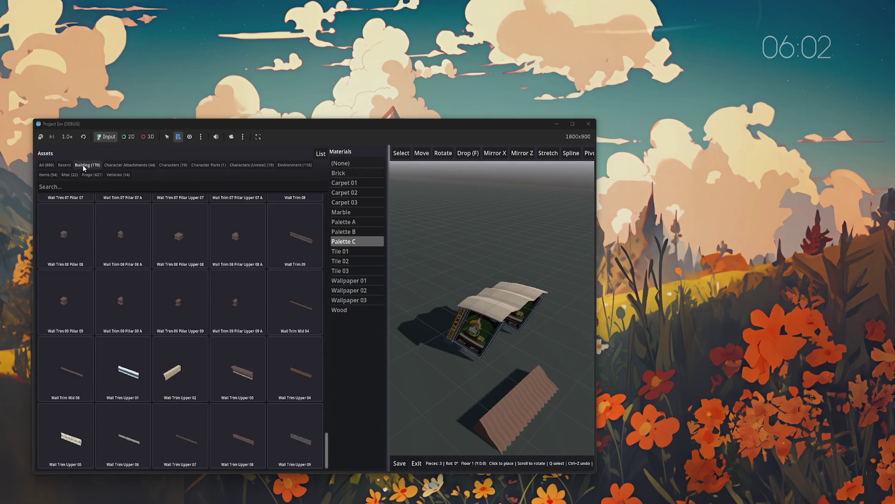
left_click(46, 165)
left_click(343, 231)
left_click(355, 242)
left_click(354, 233)
left_click(355, 242)
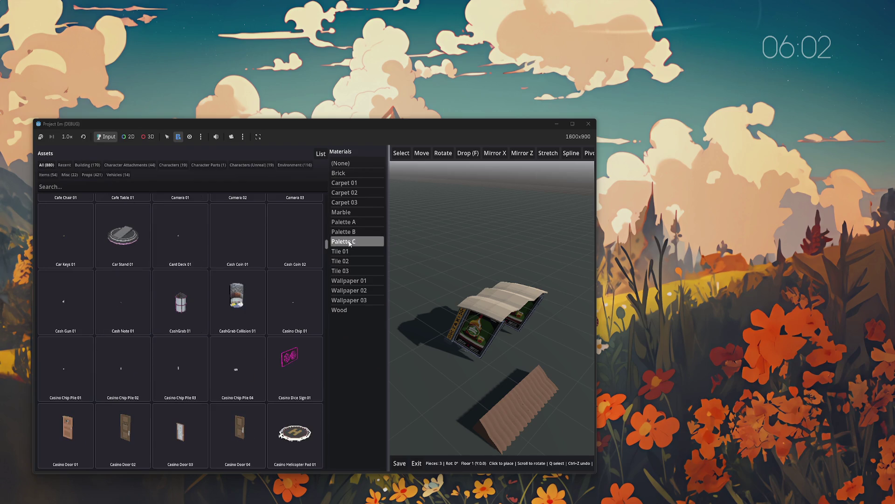
key("d")
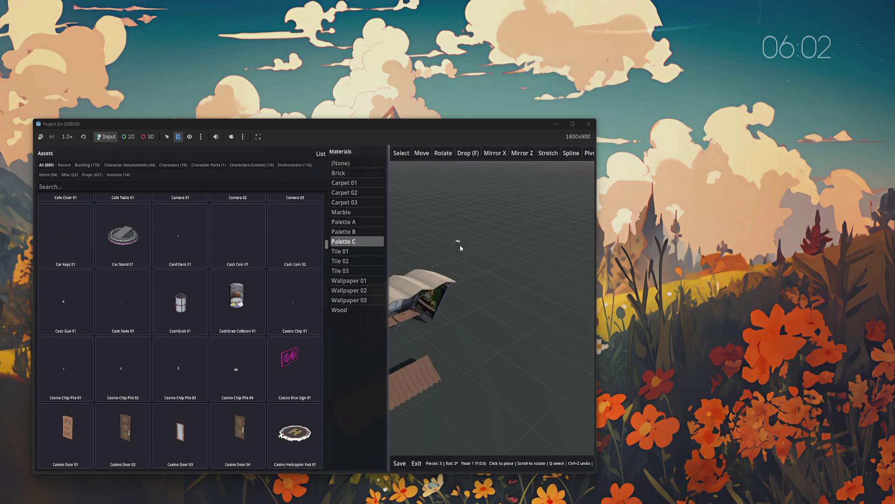
key("d")
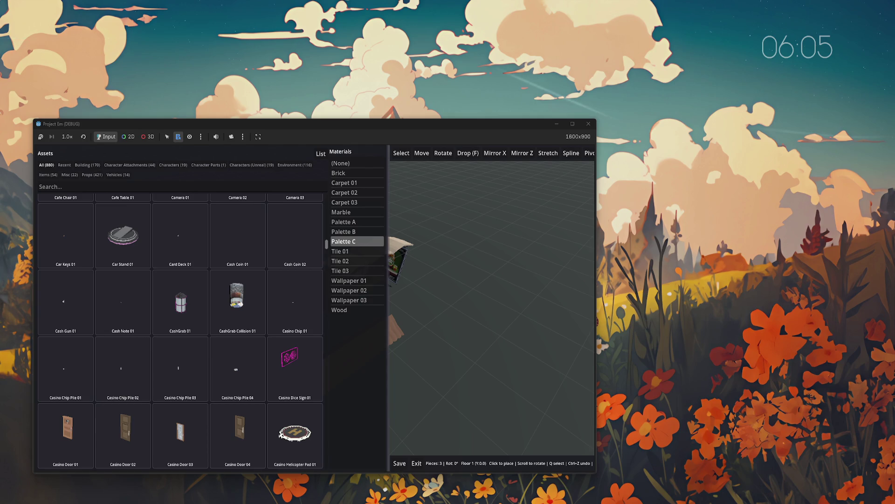
- Quit the Project Em game window with Alt+F4
key("alt+F4")
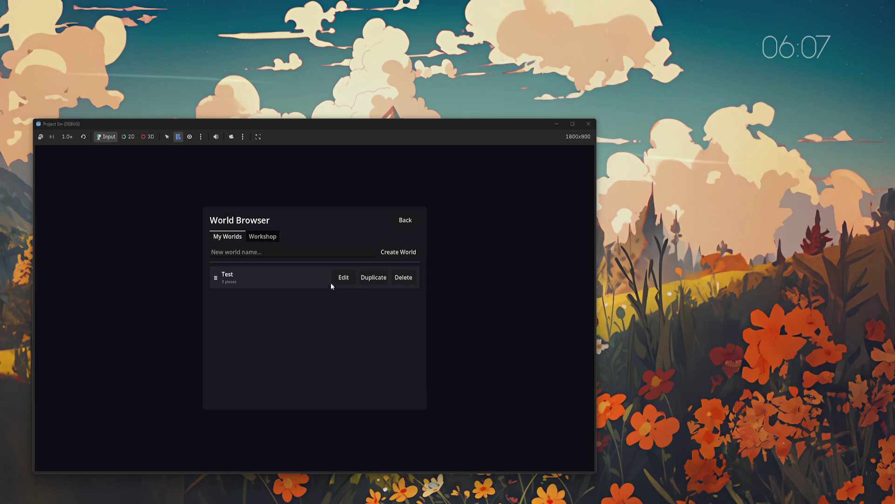
- Reopen the Test world for editing, widen the asset panel, and pick the Brick material
left_click(333, 282)
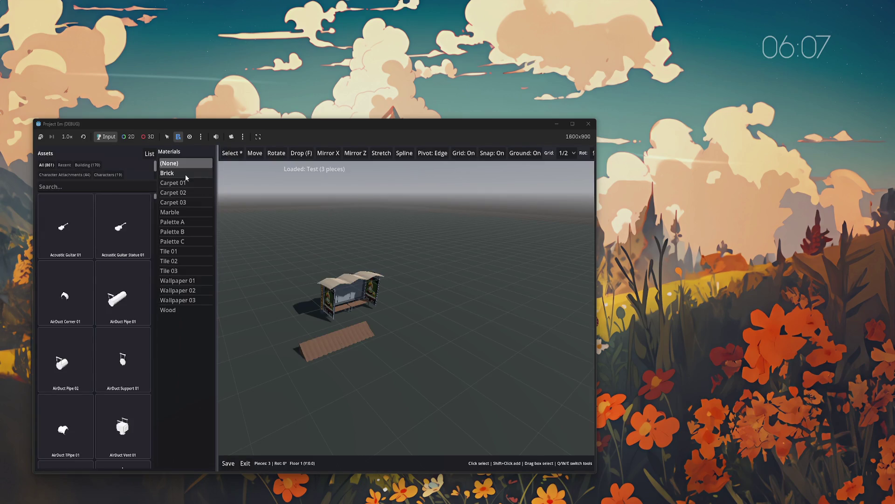
left_click_drag(217, 221, 318, 229)
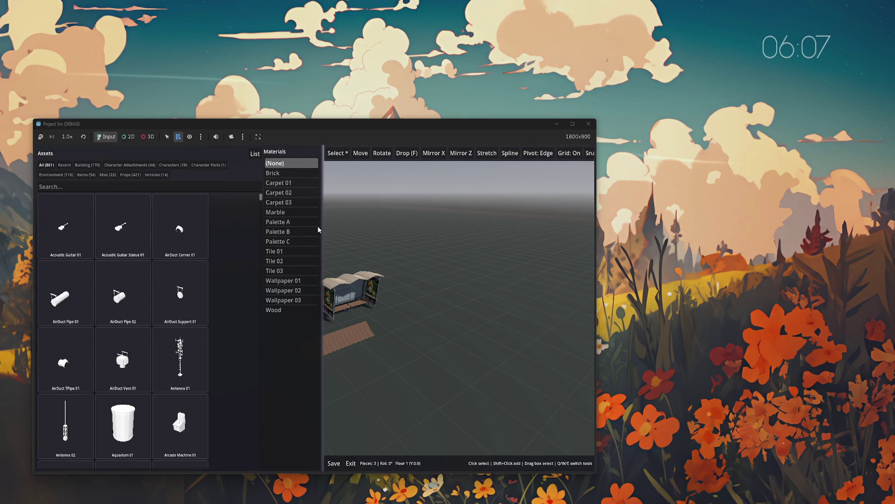
left_click(286, 174)
left_click_drag(260, 198, 262, 404)
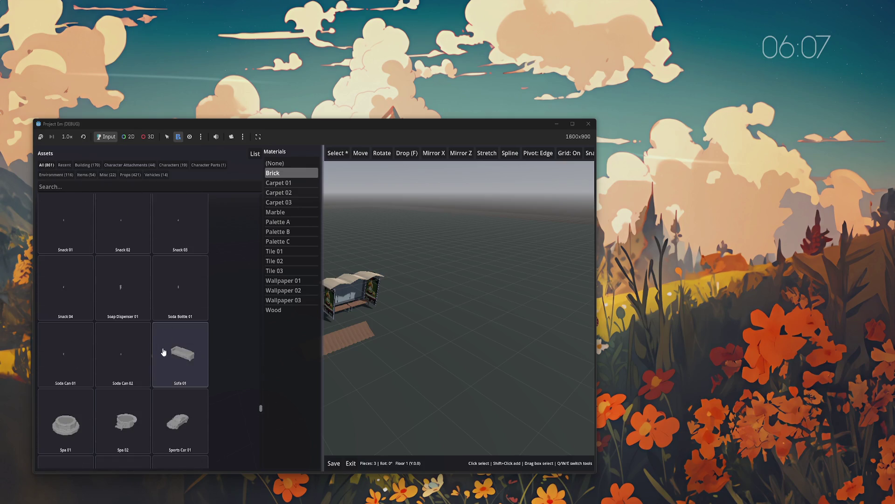
scroll(163, 351, "down", 6)
mouse_move(262, 412)
left_mouse_down()
mouse_move(259, 457)
mouse_move(274, 174)
mouse_move(261, 210)
mouse_move(260, 469)
mouse_move(262, 198)
left_mouse_up()
- Try Carpet 01, settle on the Palette A material, and move the small white piece near the ramp
left_click(282, 185)
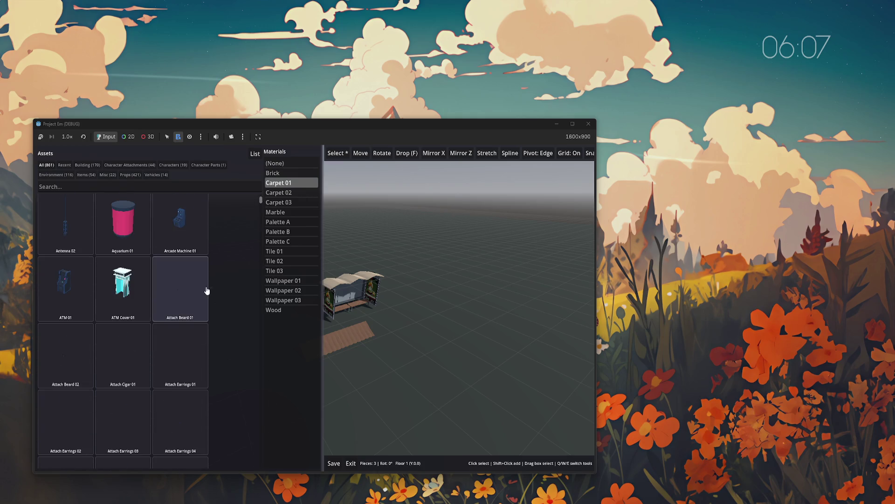
left_click(282, 222)
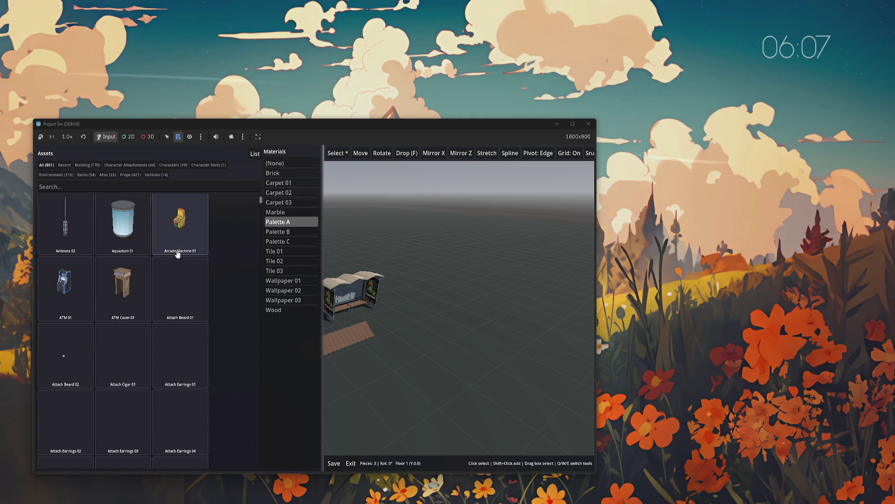
mouse_move(261, 202)
left_mouse_down()
mouse_move(254, 386)
mouse_move(261, 463)
left_mouse_up()
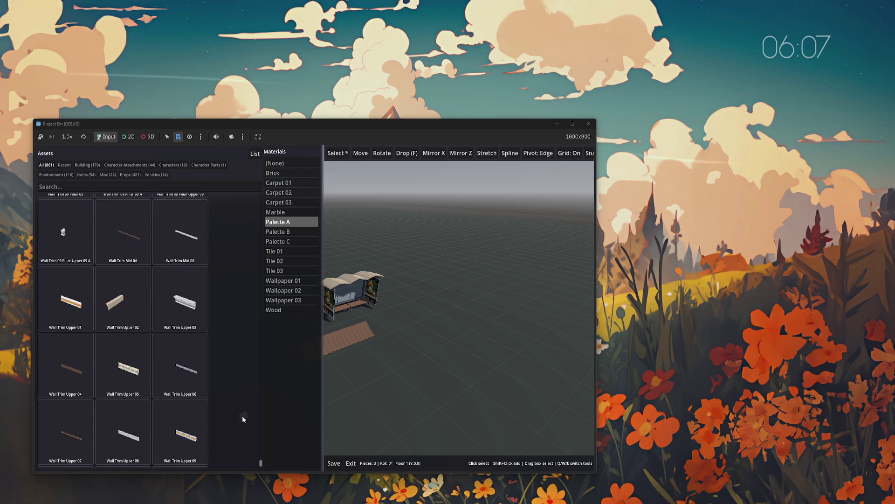
left_click_drag(261, 463, 269, 199)
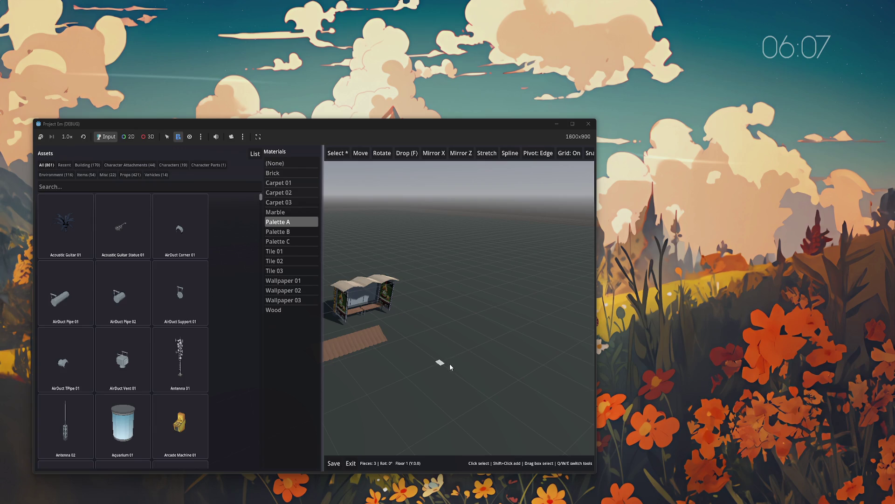
mouse_move(447, 366)
left_mouse_down()
mouse_move(425, 368)
mouse_move(435, 357)
mouse_move(425, 368)
mouse_move(373, 365)
mouse_move(421, 366)
mouse_move(362, 430)
mouse_move(470, 394)
mouse_move(388, 396)
left_mouse_up()
- Make Brick the active material again in the Materials list
left_click(294, 174)
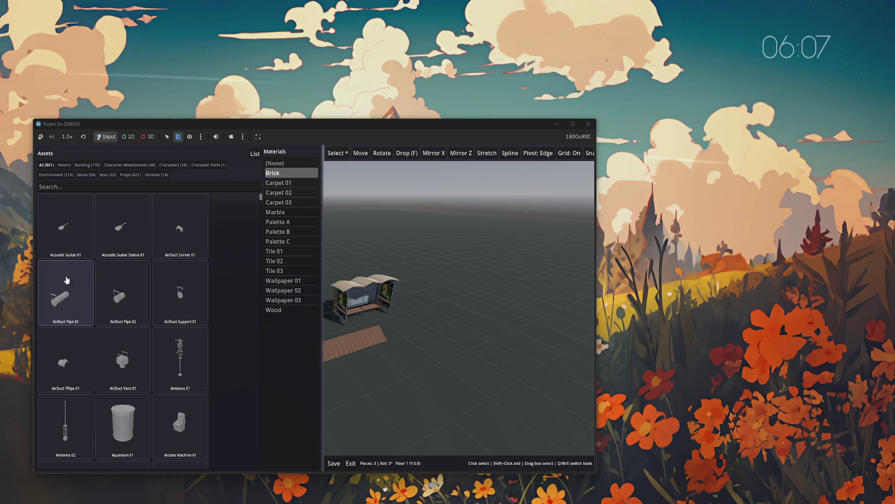
mouse_move(262, 195)
left_mouse_down()
mouse_move(275, 480)
mouse_move(265, 186)
left_mouse_up()
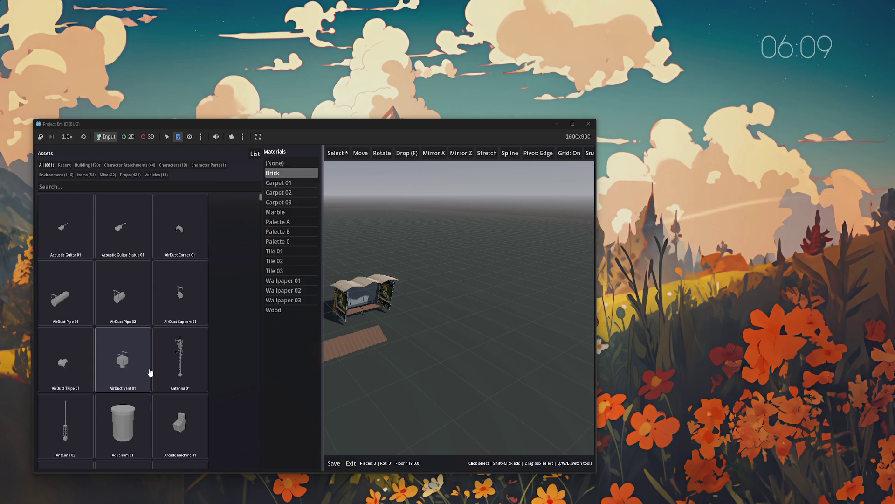
left_click(289, 223)
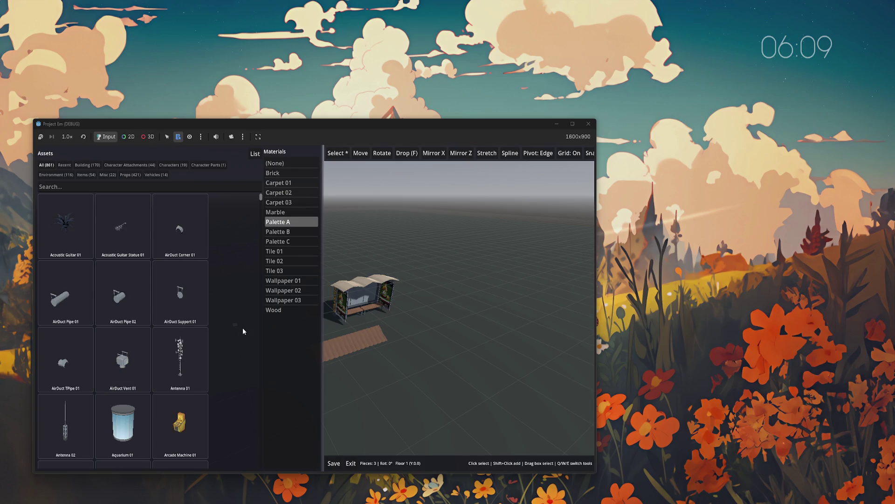
left_click(281, 234)
left_click_drag(262, 197, 260, 222)
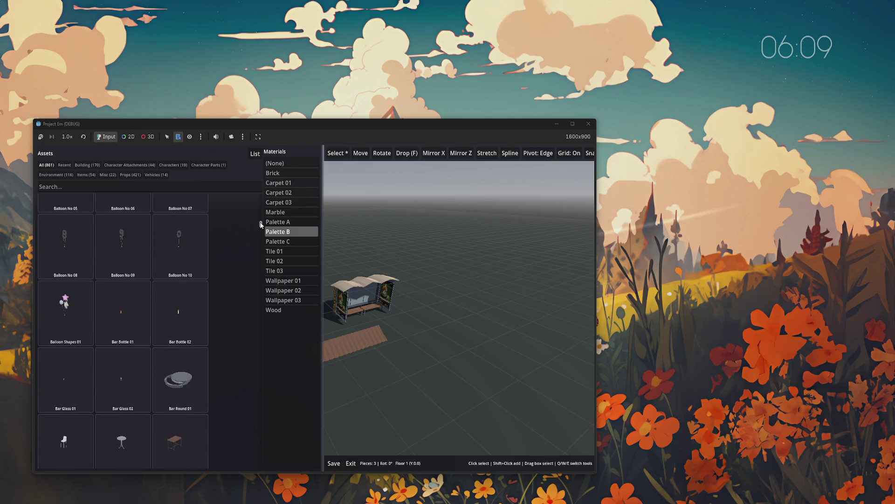
scroll(177, 324, "up", 1)
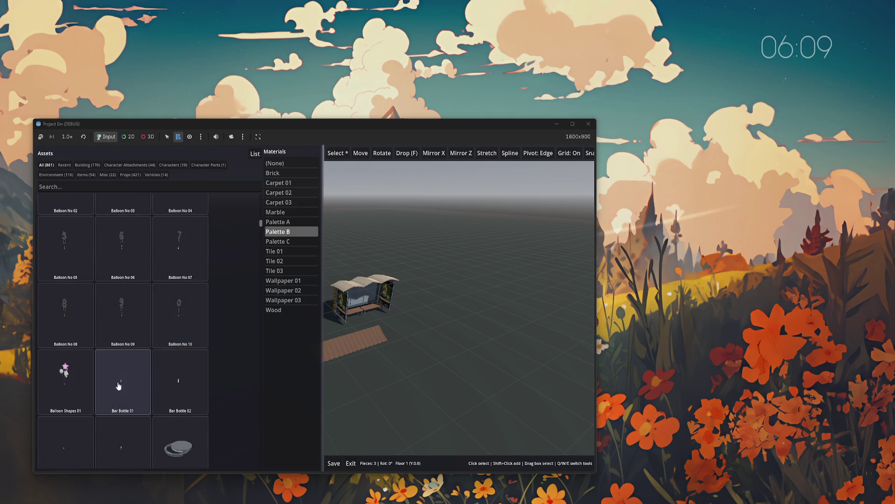
left_click(280, 241)
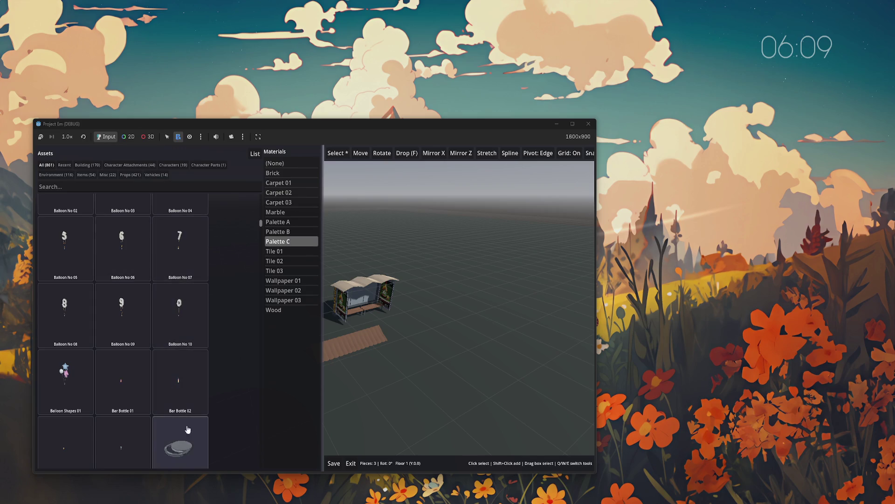
left_click(280, 250)
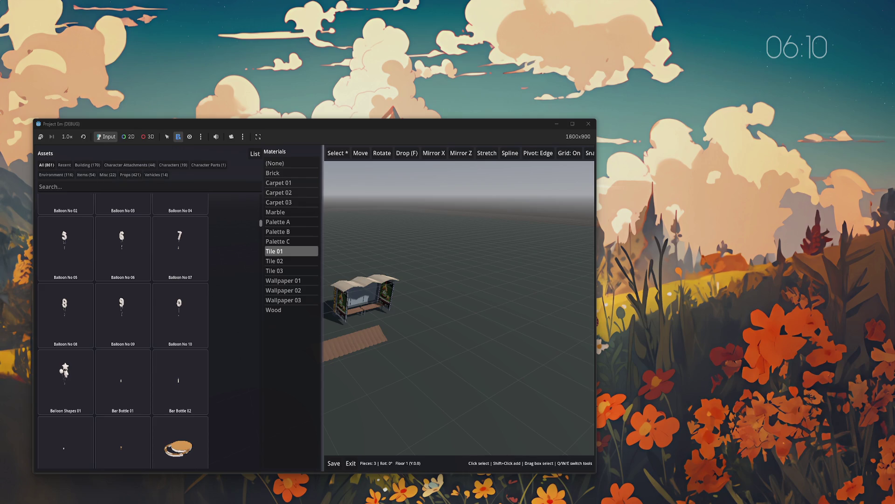
left_click_drag(323, 290, 214, 294)
- Filter assets to Building and search 'wall' to show the Bar Wall and Casino Wall pieces
left_click(84, 164)
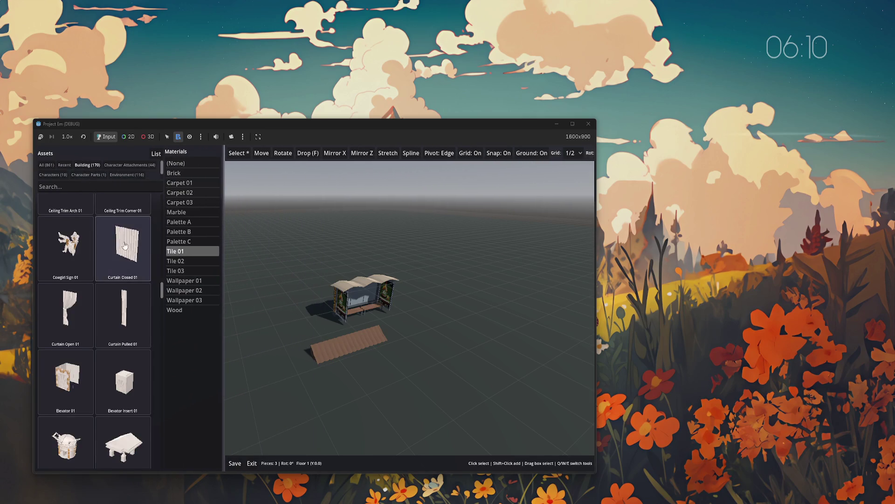
scroll(158, 280, "up", 4)
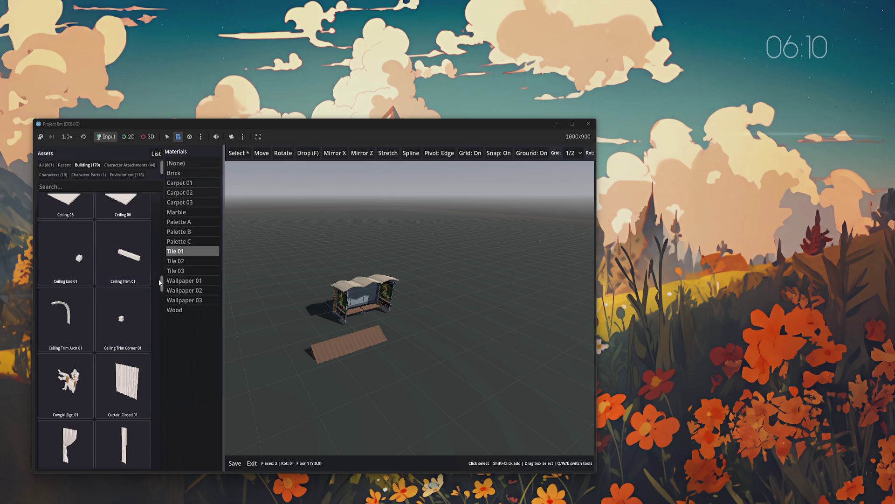
left_click(104, 187)
type("wall")
scroll(161, 345, "down", 5)
scroll(94, 299, "up", 10)
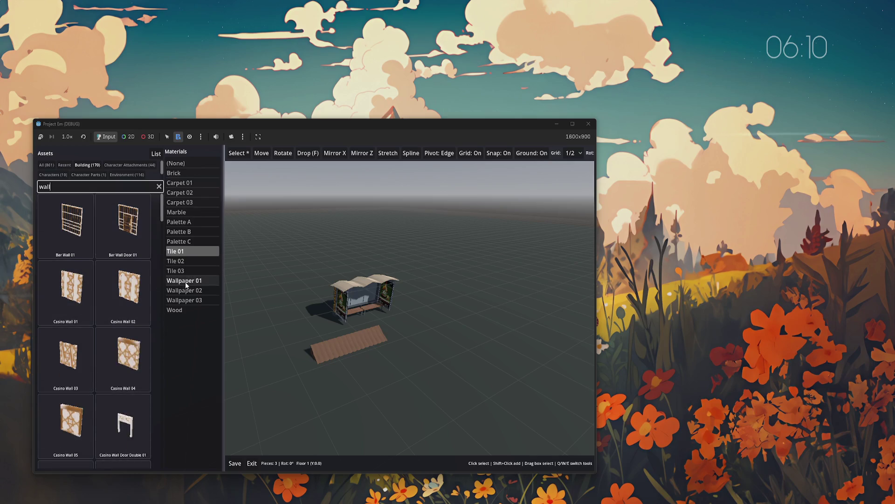
- Use the Brick material after trying Marble, and choose Casino Wall 04 instead of Casino Wall 05
left_click(184, 212)
left_click(181, 173)
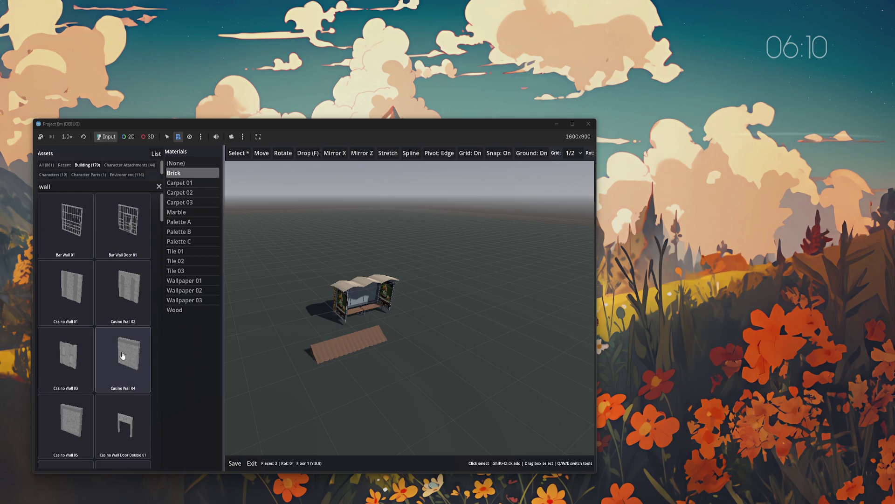
left_click(74, 426)
key("Escape")
left_click(135, 362)
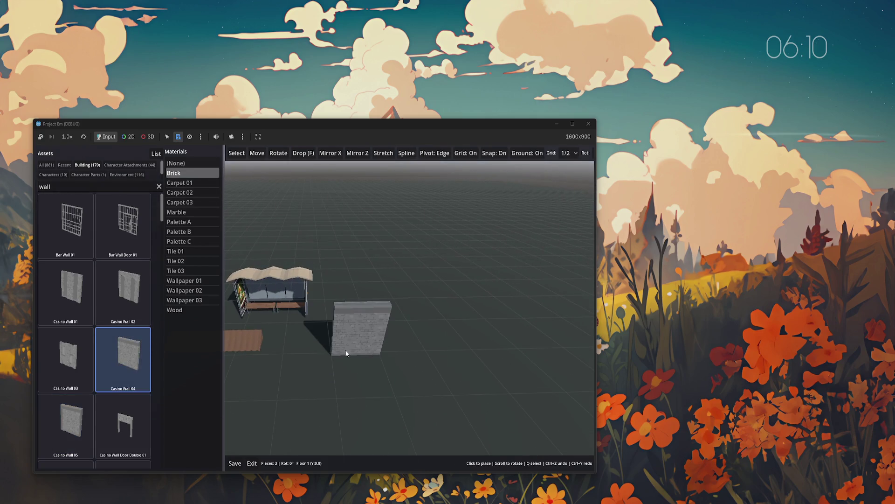
- Lay a long Casino Wall 04 brick wall to the right with a perpendicular wall against it
left_click_drag(355, 351, 494, 346)
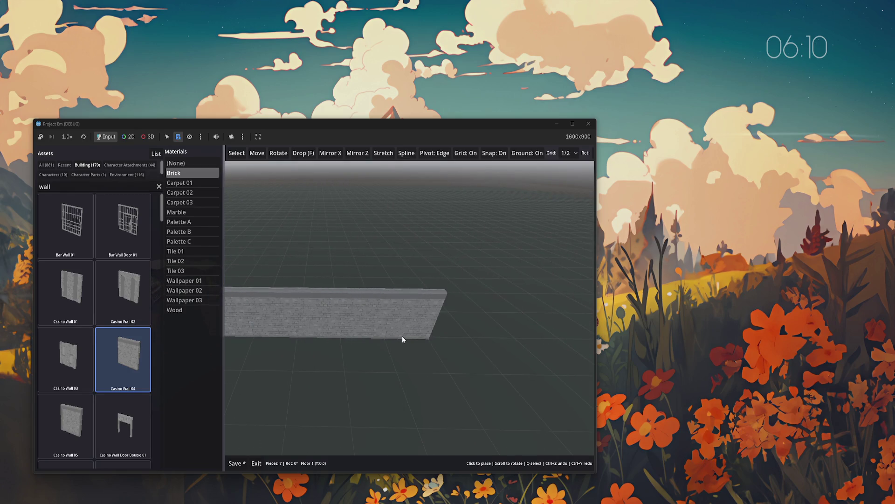
left_click_drag(403, 338, 489, 338)
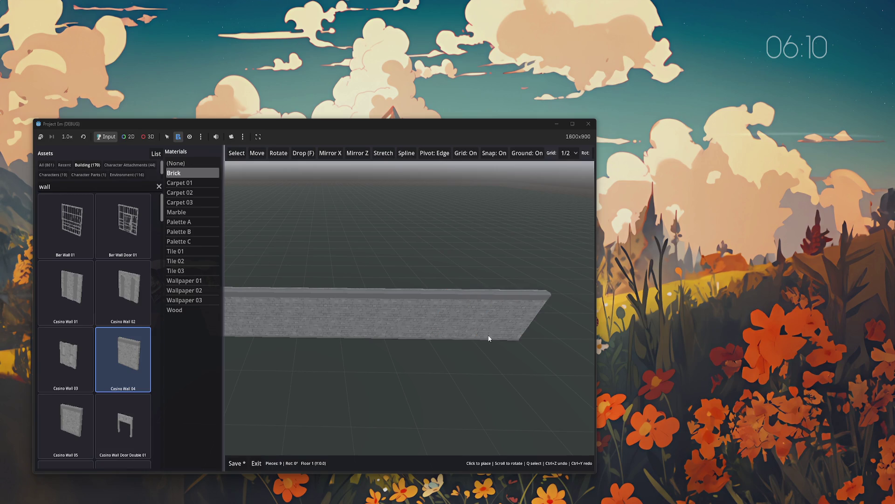
left_click(419, 377)
key("Left")
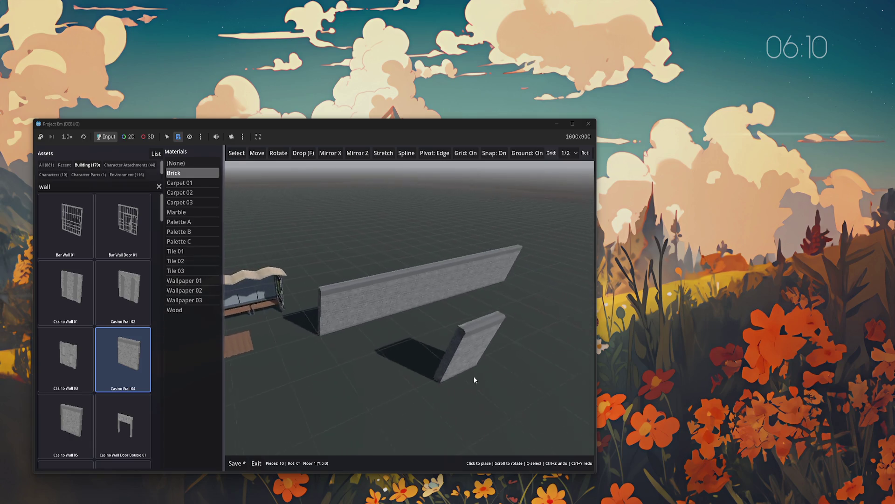
key("Left")
key("Left")
key("Left")
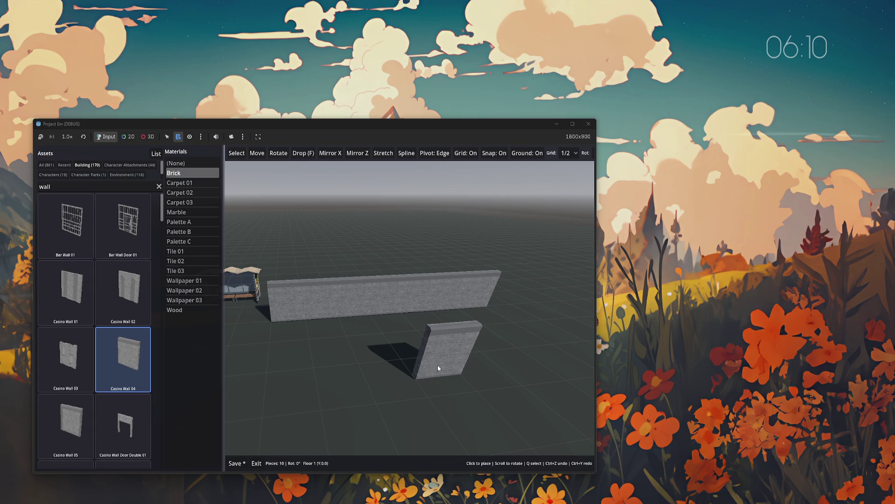
key("Left")
key("Left")
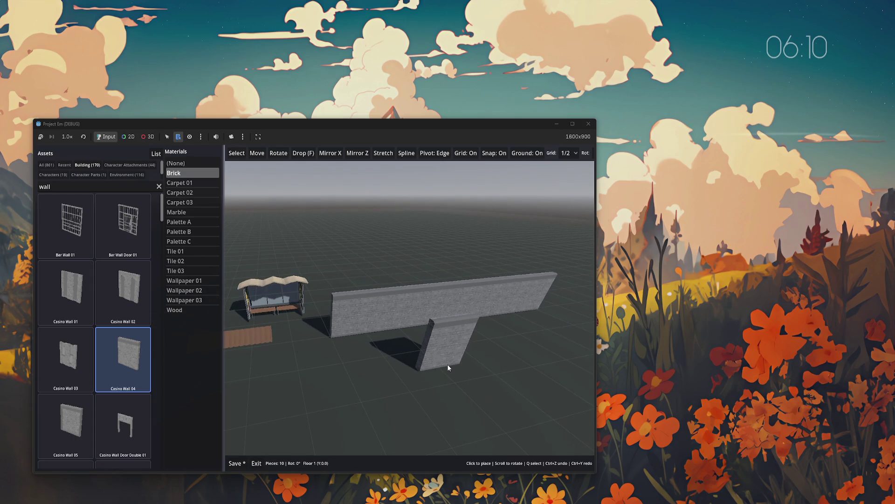
key("Left")
key("Left")
left_click(123, 291)
scroll(353, 300, "down", 1)
- Place a Casino Wall 02 piece beside the brick wall and save progress
left_click(353, 298)
key("Left")
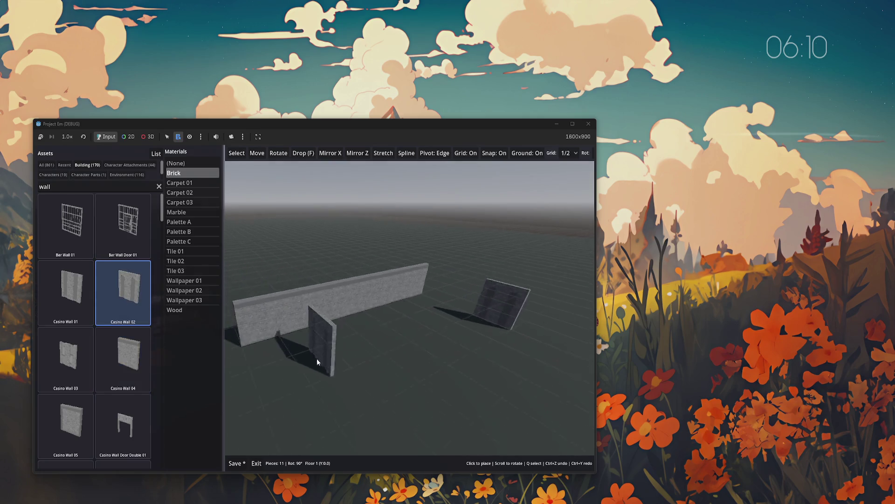
key("Left")
key("ctrl+s")
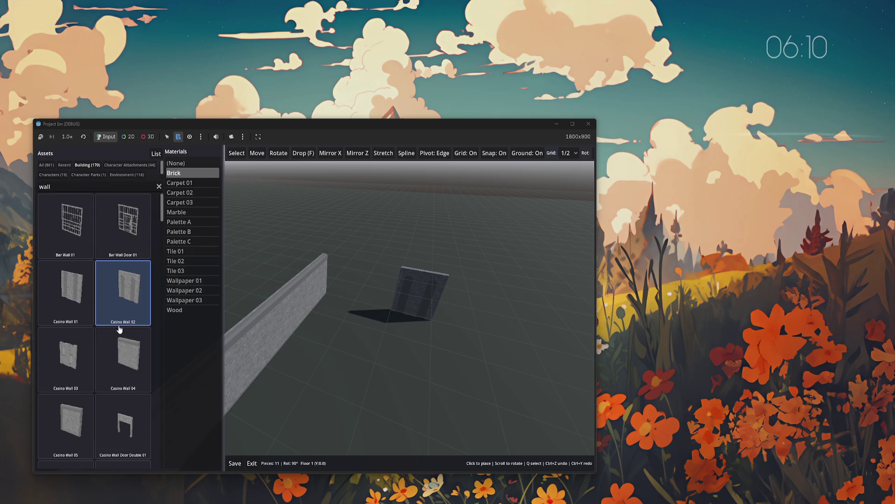
- Add a Casino Wall 04 at the wall corner, then undo that placement
left_click(119, 331)
left_click(381, 307)
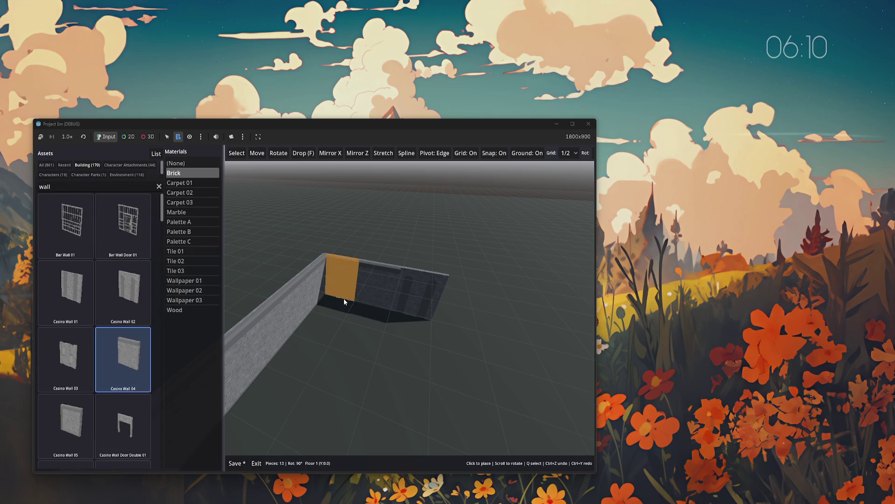
key("Left")
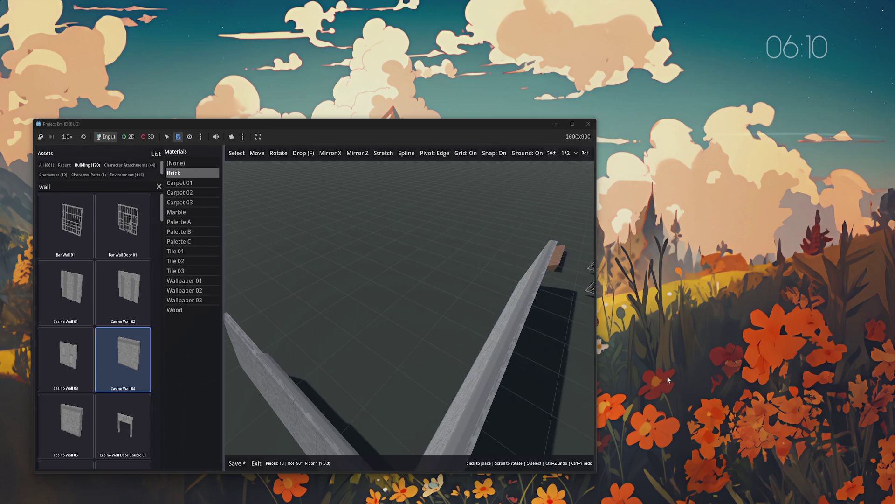
key("Left")
key("Left")
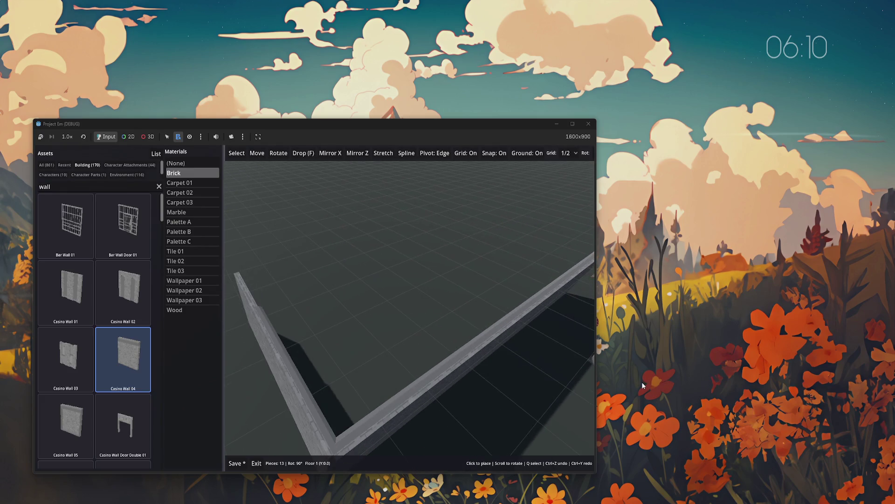
key("Left")
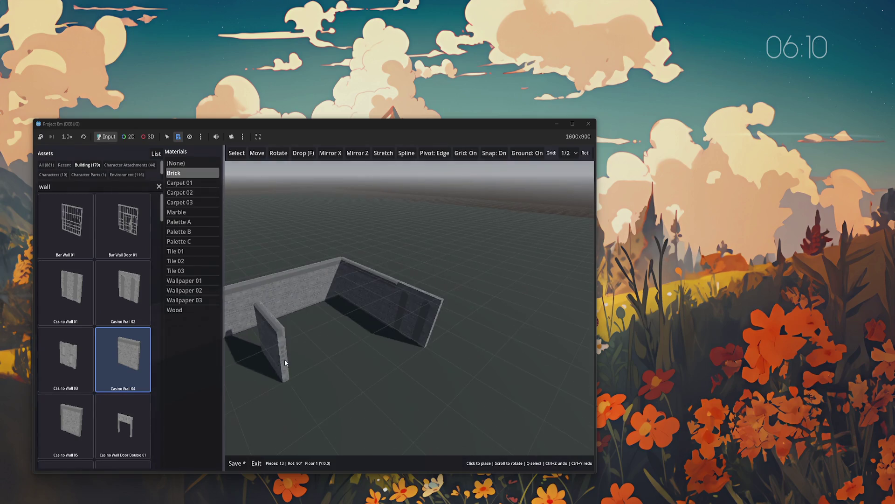
key("ctrl+z")
key("ctrl+z")
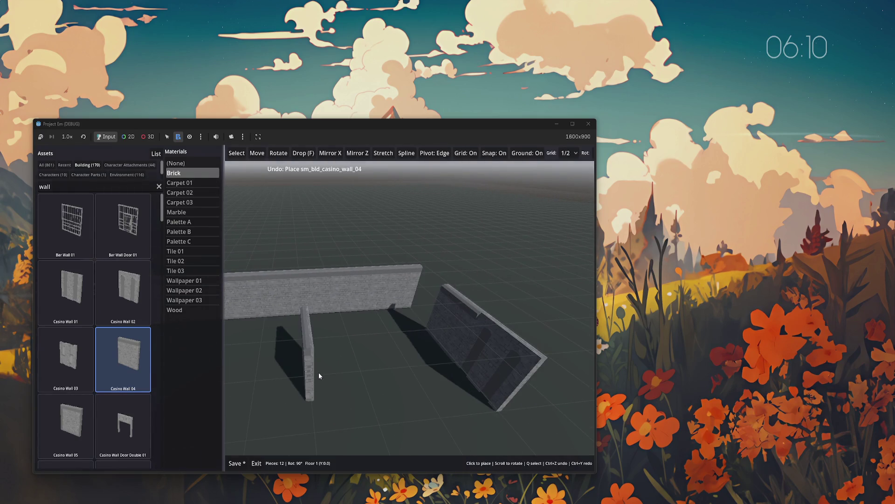
key("Left")
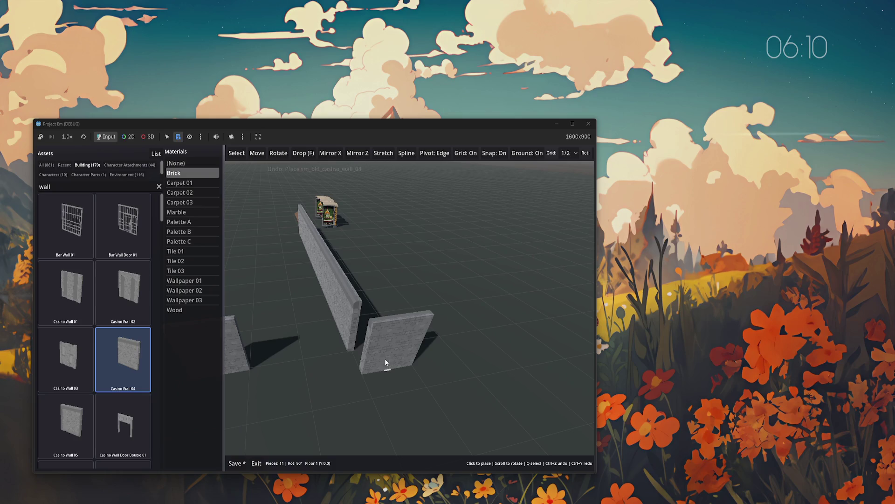
- Extend the L-shaped corner with two Casino Wall 04 pieces and delete the stray standalone wall
left_click(414, 348)
left_click(365, 371)
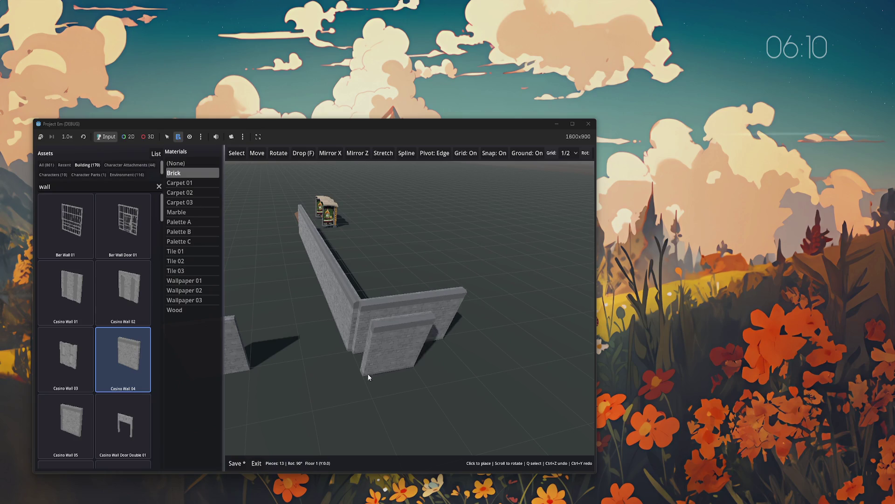
key("q")
left_click(311, 325)
key("Delete")
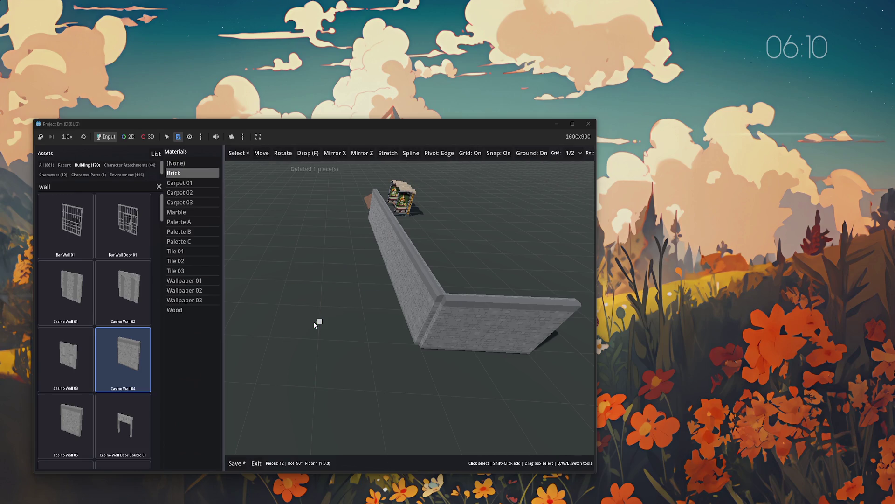
- Save the Test world at 12 pieces, exit to the world list, and reopen it
key("Left")
key("ctrl+s")
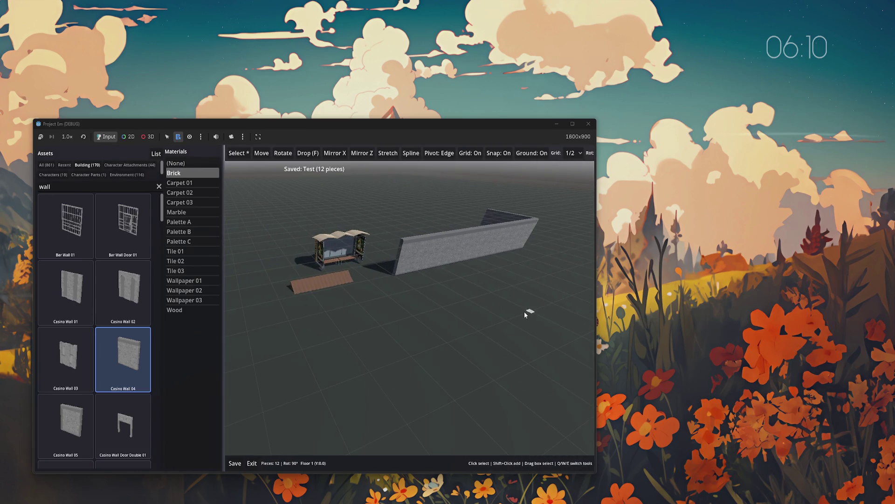
left_click(252, 463)
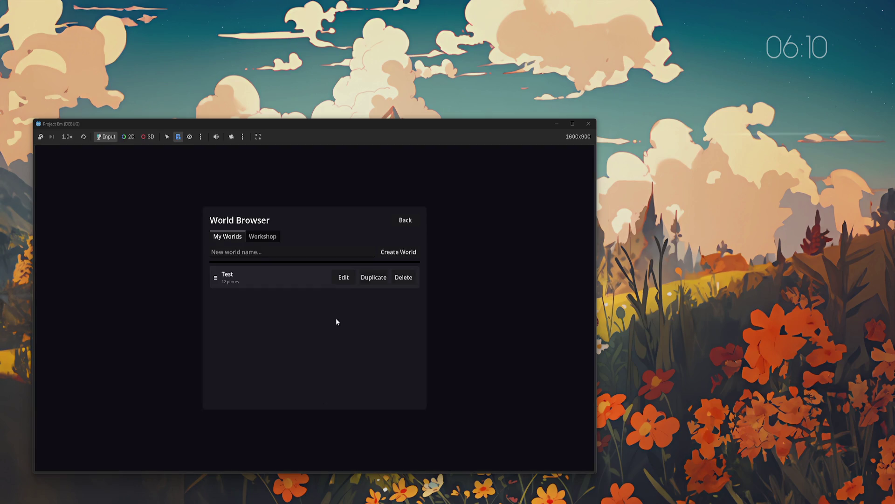
left_click(345, 277)
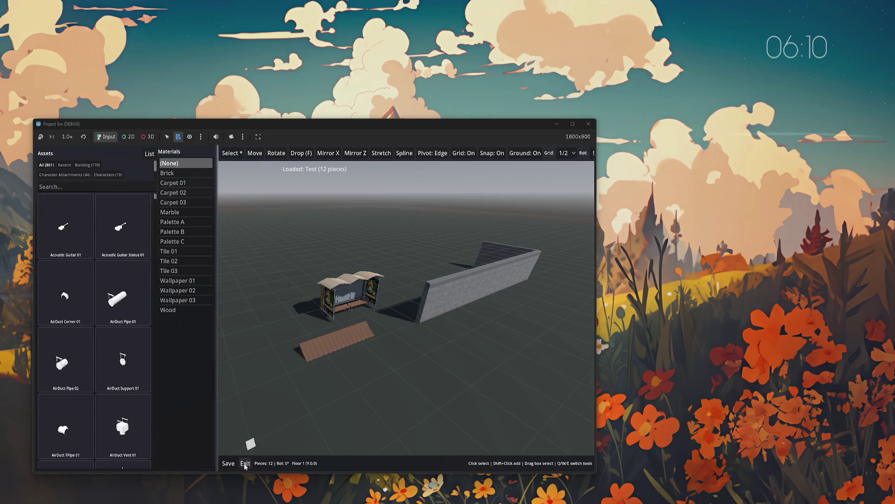
left_click(245, 463)
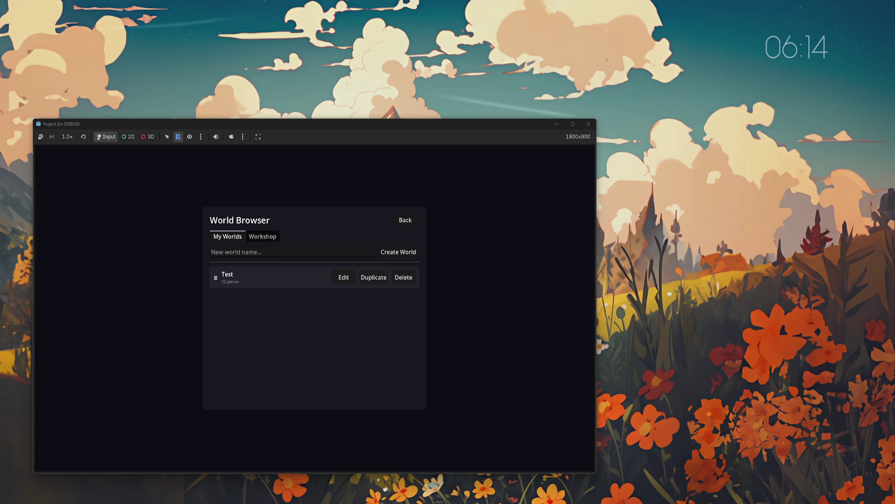
- Open Test in the editor, set the material back to (None), and filter the library to Building (170) assets
left_click(344, 278)
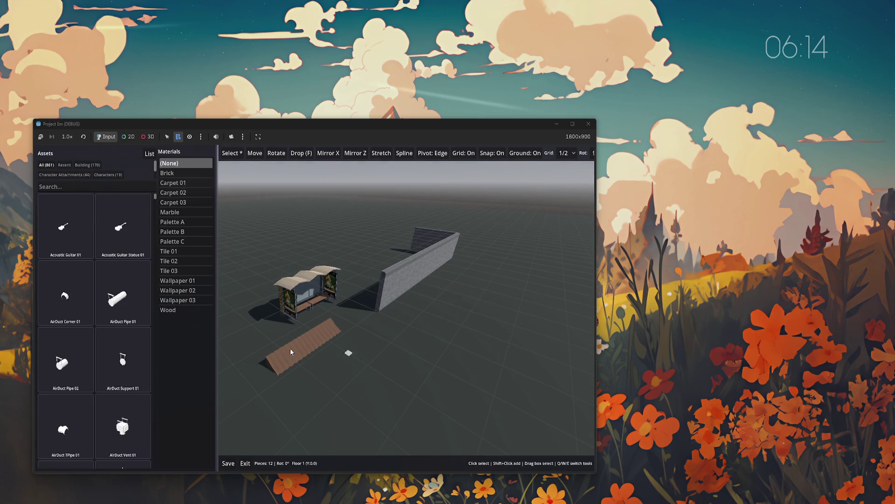
left_click(179, 175)
left_click(175, 164)
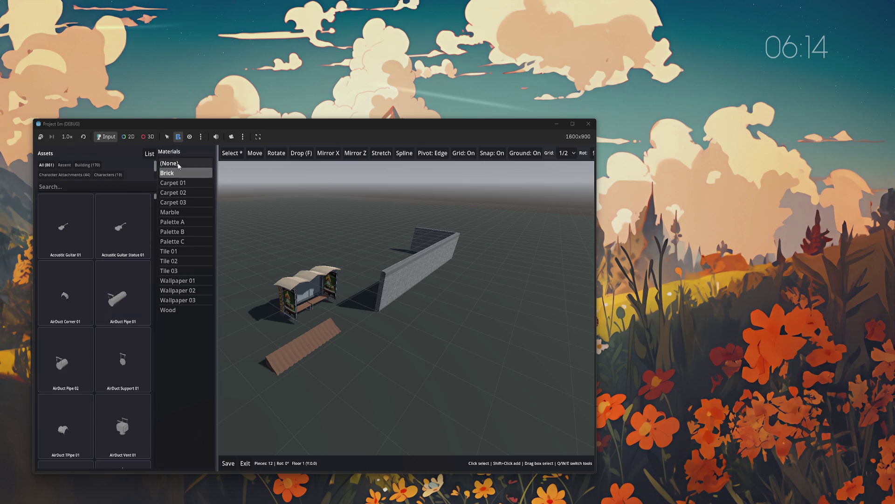
left_click(80, 166)
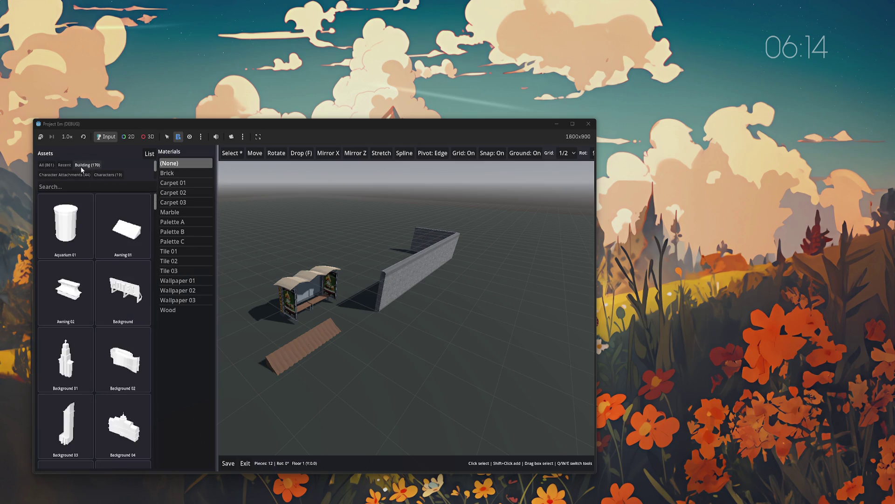
scroll(113, 264, "down", 1)
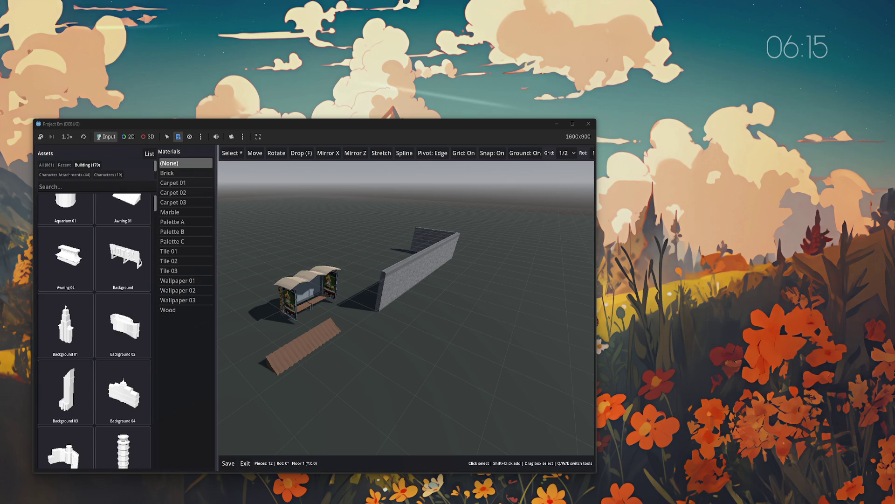
mouse_move(368, 365)
left_mouse_down()
mouse_move(356, 377)
mouse_move(286, 373)
left_mouse_up()
- Search 'wall' and try placing white and arched wall panels near the ramp and grey wall, then undo
scroll(112, 358, "down", 2)
type("wall")
left_click(123, 442)
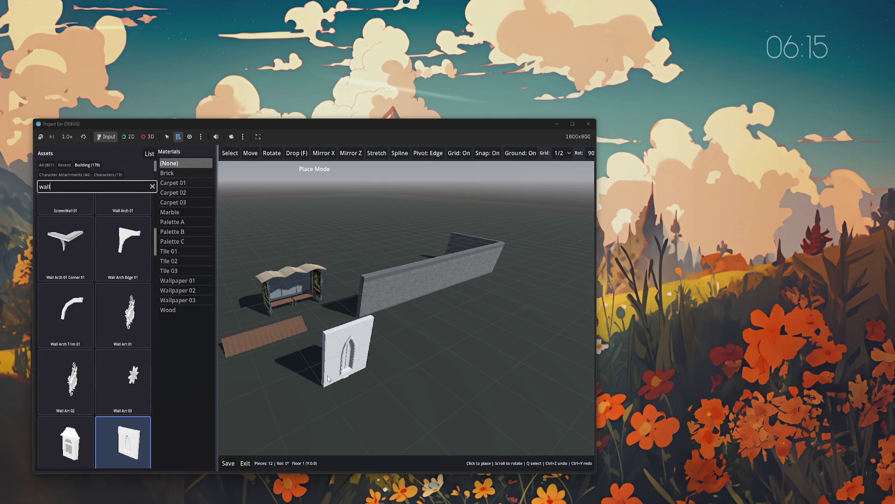
left_click(317, 362)
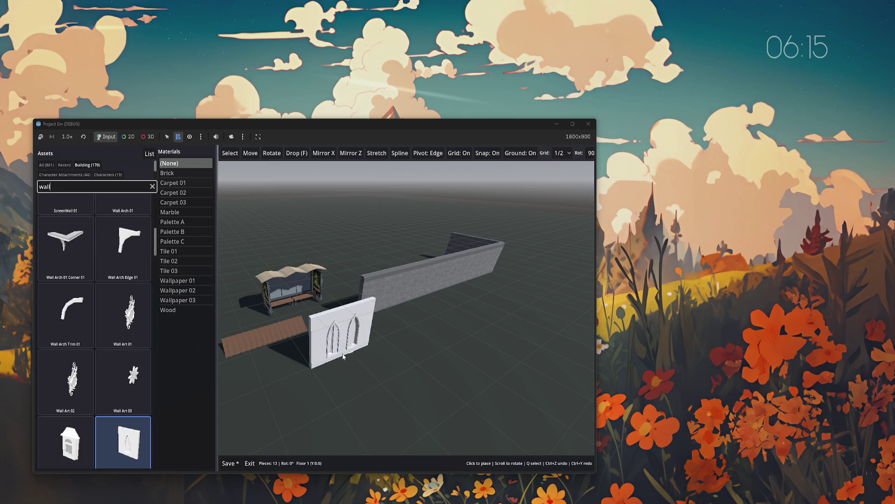
left_click(371, 347)
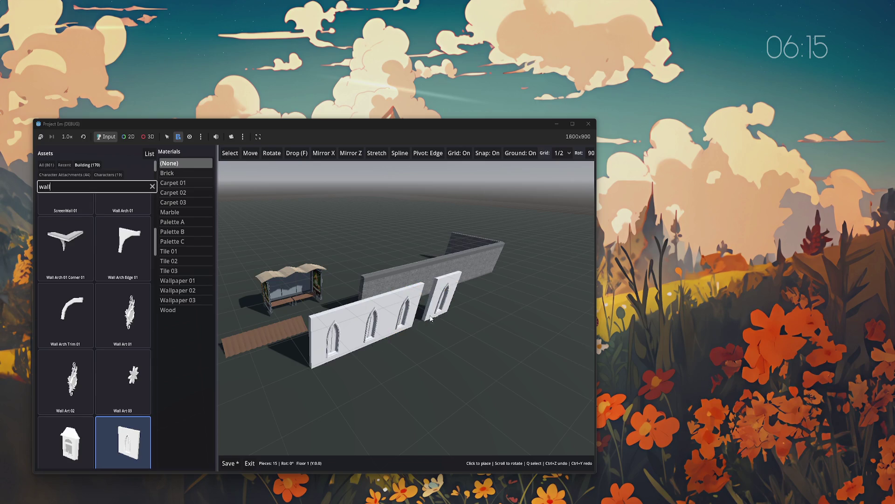
left_click(478, 296)
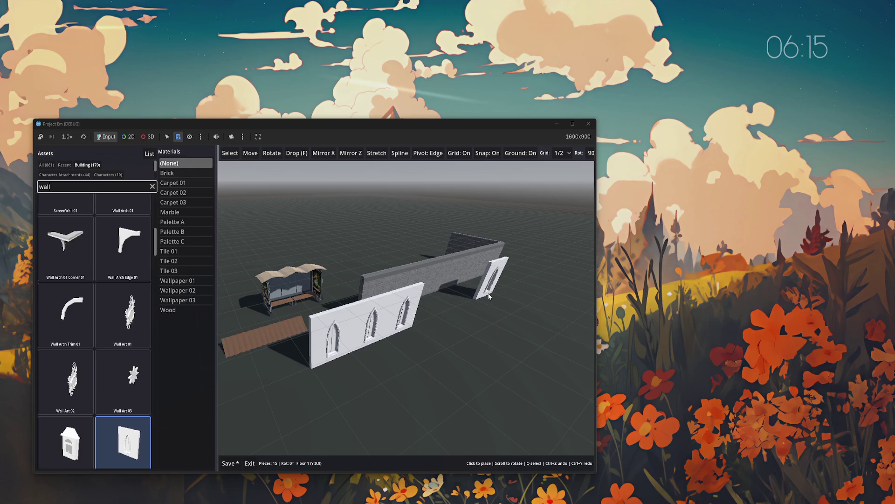
key("BackSpace")
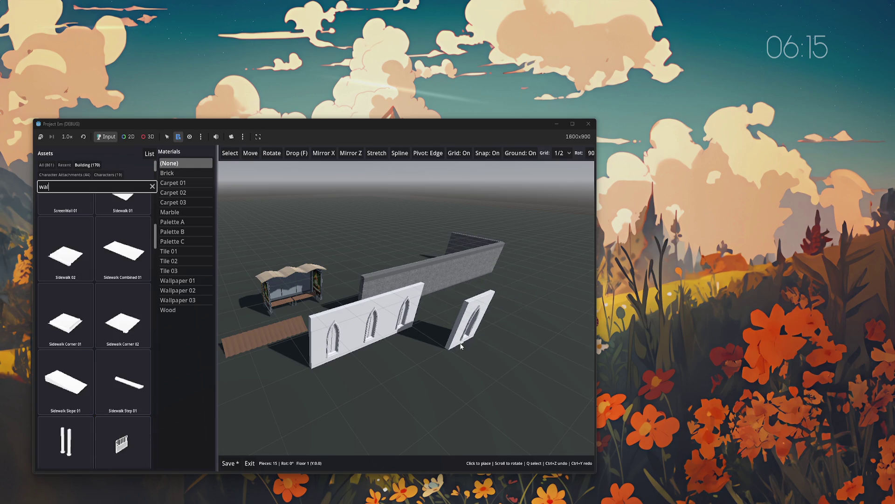
key("BackSpace")
key("BackSpace")
key("BackSpace")
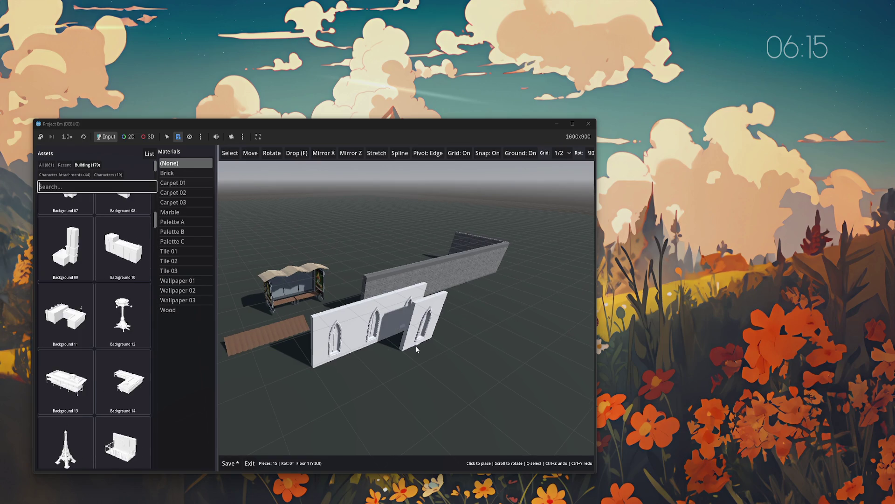
left_click(447, 332)
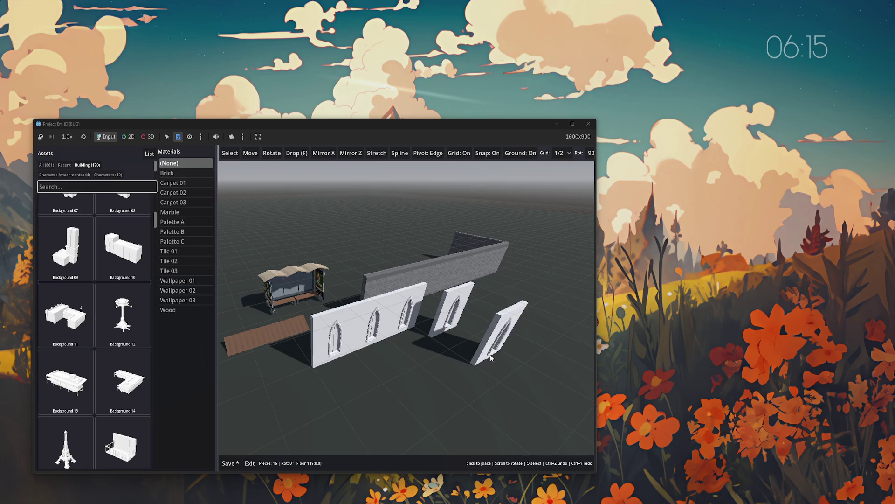
key("ctrl+z")
key("ctrl+z")
key("ctrl+z")
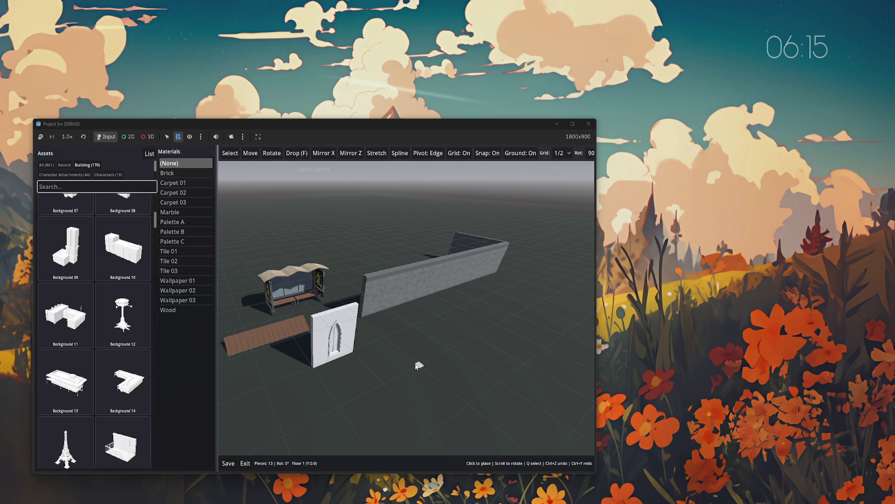
- Try a background building asset, cancel it, and switch between the Recent and Building asset lists
left_click(57, 262)
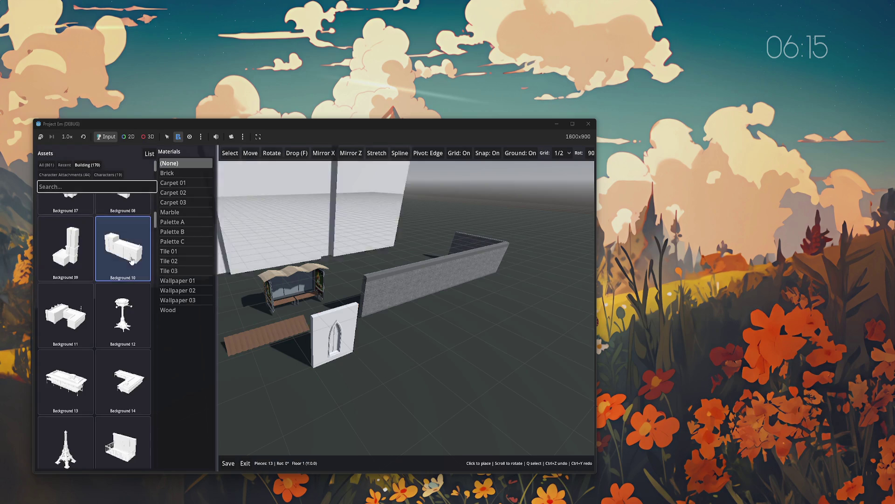
key("Escape")
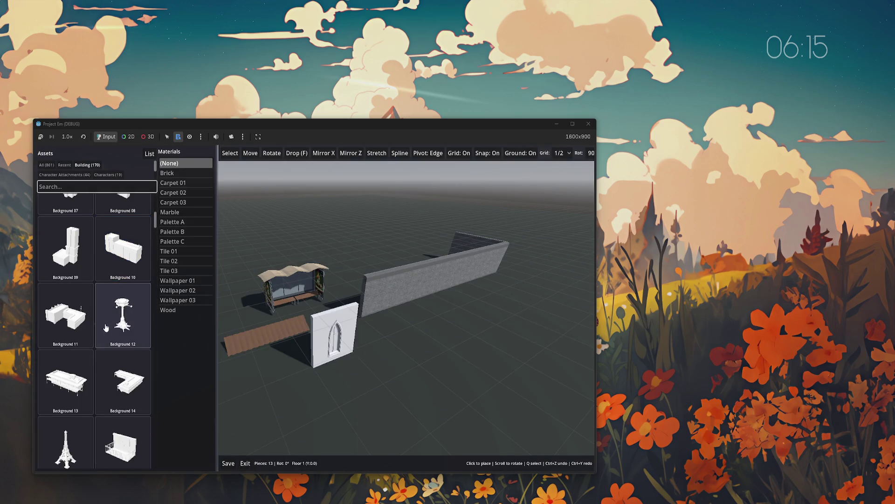
scroll(133, 349, "up", 5)
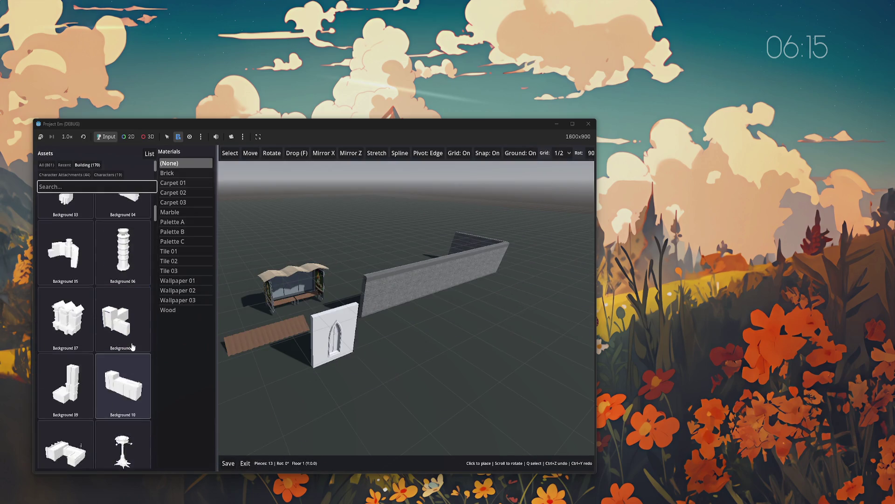
left_click(63, 165)
left_click(82, 165)
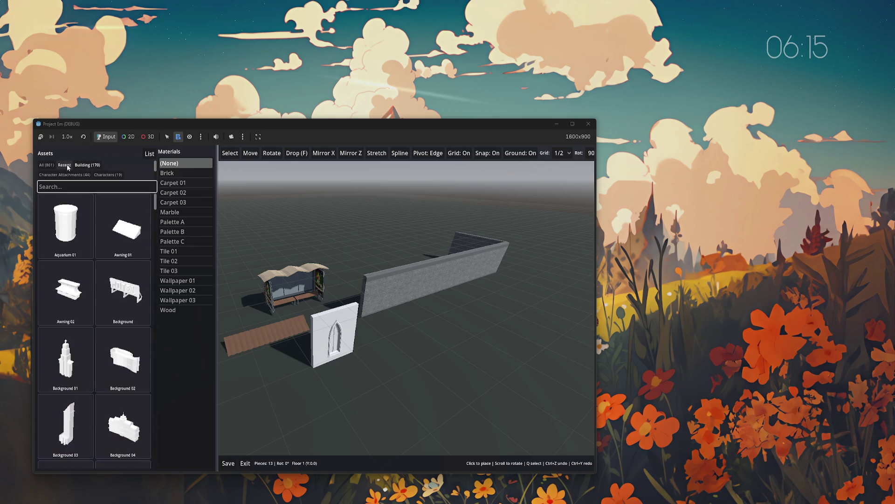
left_click(65, 165)
- Place two Wall Church Window 01 pieces along the wall, then undo both
left_click(65, 226)
left_click(378, 329)
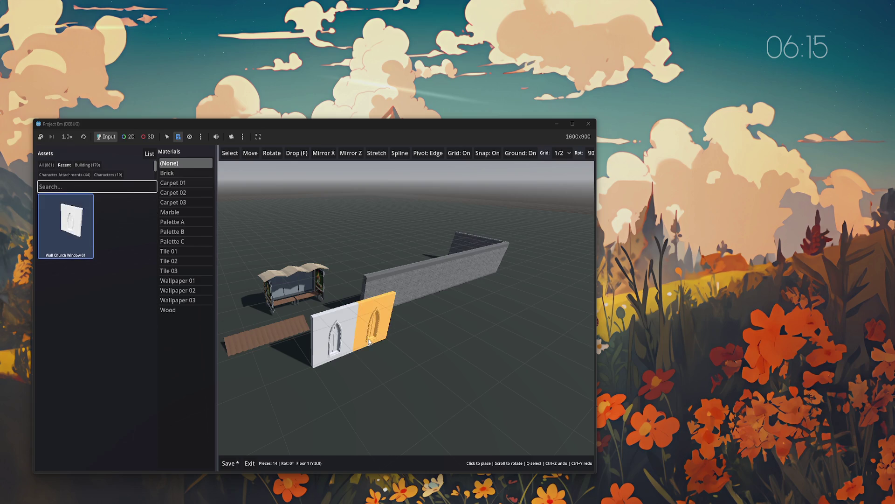
left_click(410, 331)
key("ctrl+z")
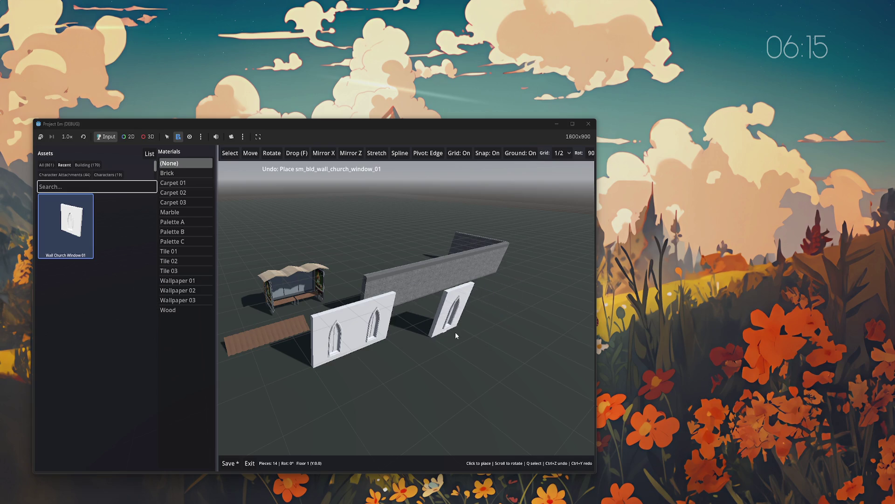
key("ctrl+z")
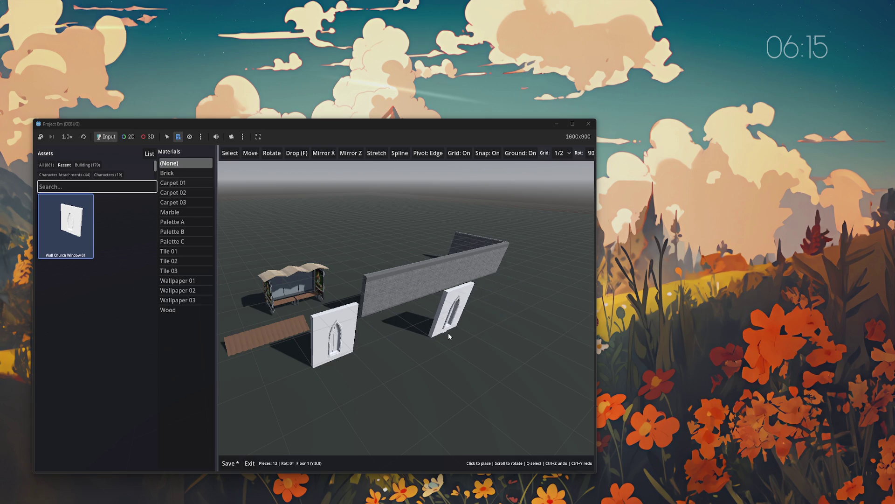
- Place a Casino Wall 02 panel beside the arched wall from an All-assets 'wall' search, then relaunch the game
left_click(49, 165)
type("wall")
left_click(126, 291)
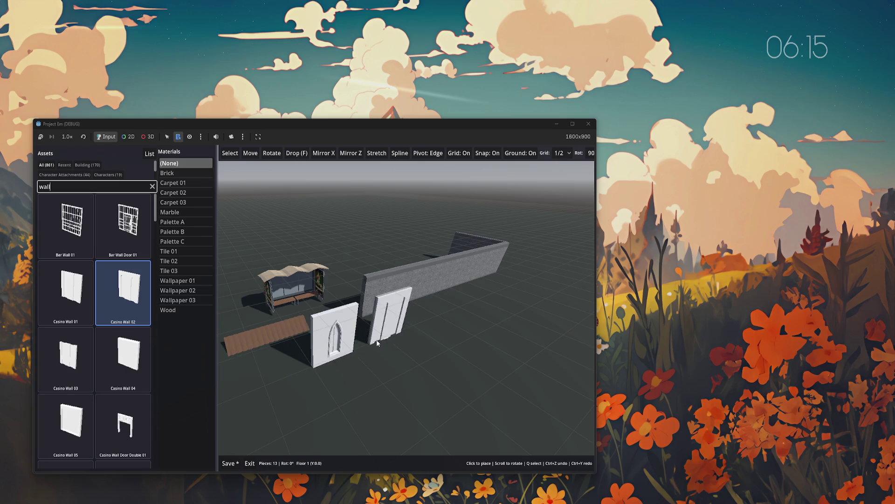
left_click(377, 342)
type("a")
key("BackSpace")
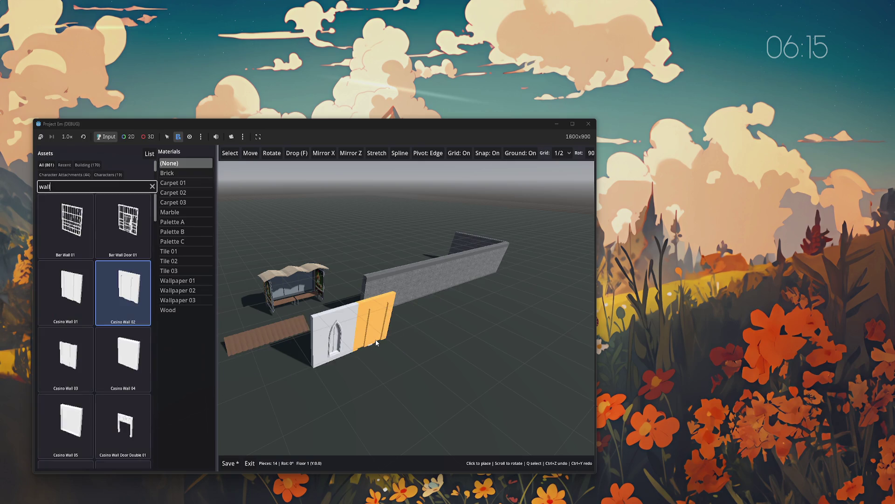
key("Escape")
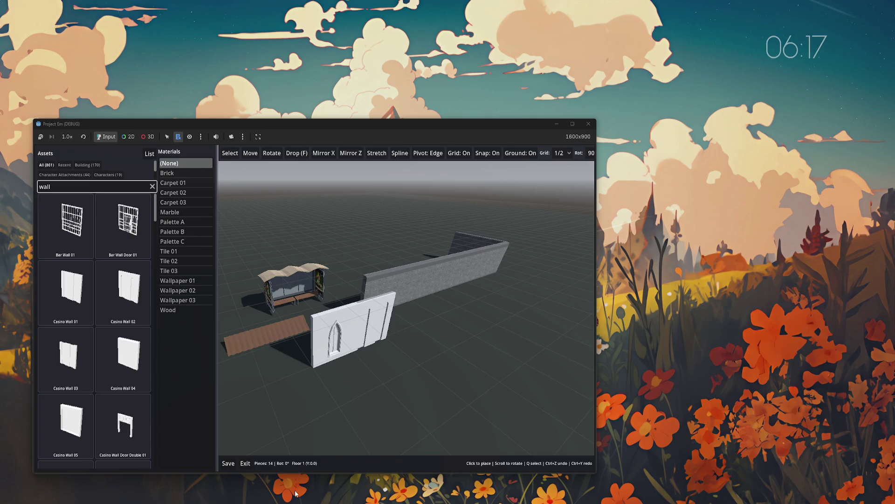
key("alt+F4")
key("F5")
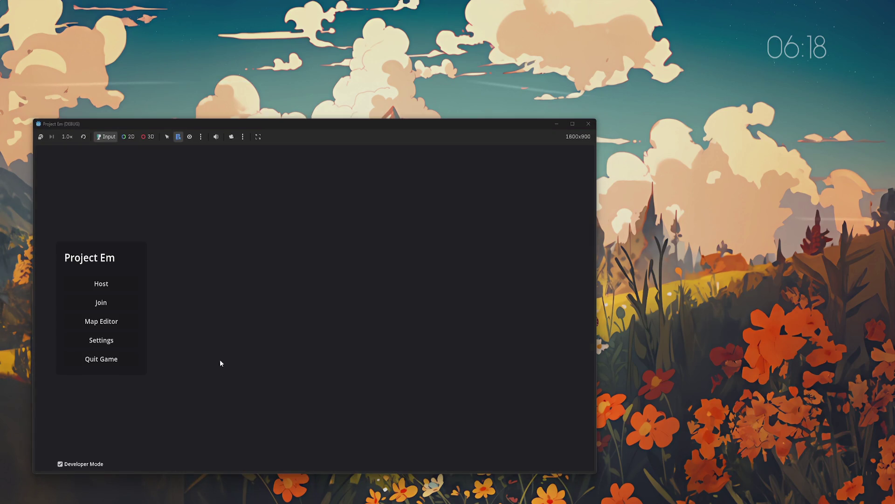
- Open Test in the Map Editor and place a Casino Wall 02 panel in front of the brick wall
left_click(115, 328)
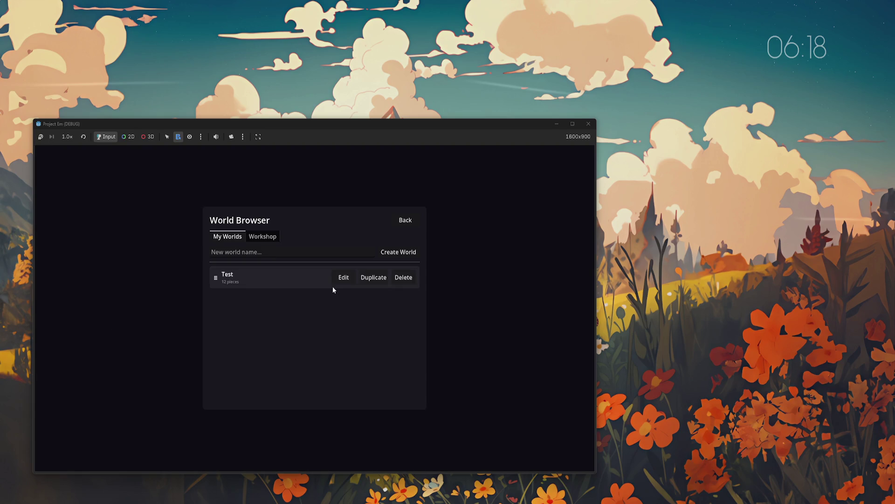
left_click(347, 278)
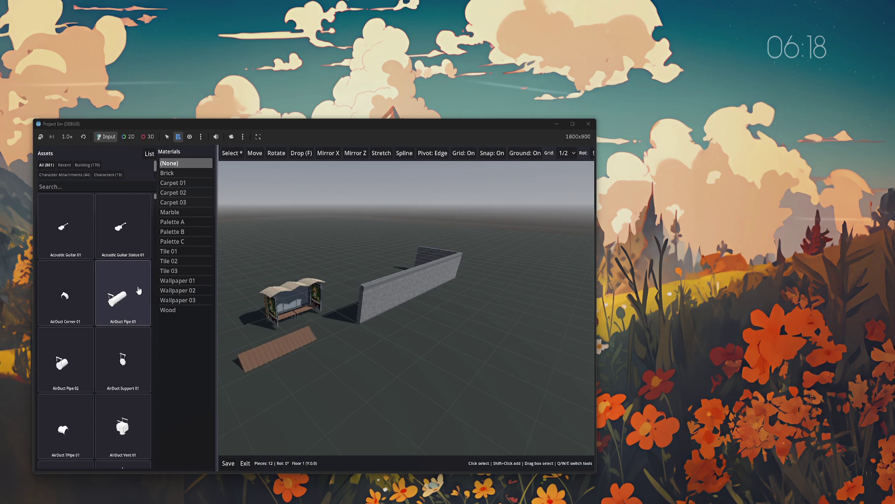
left_click(70, 188)
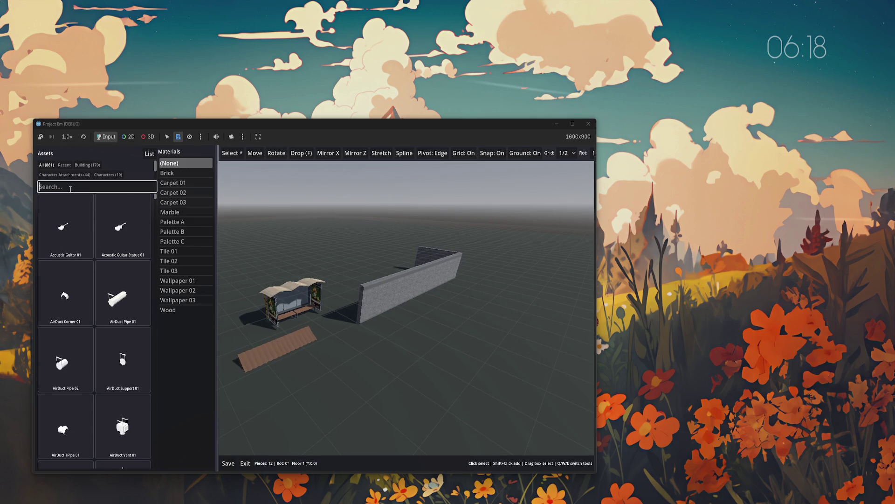
type("wall")
left_click(122, 293)
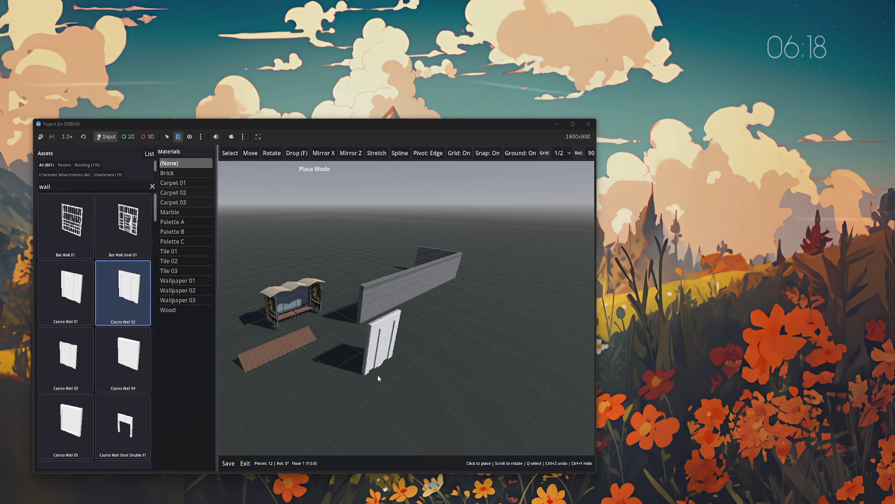
left_click(397, 364)
- Box-select both new white panels, give them the Wood material, save, and exit to the world list
key("m")
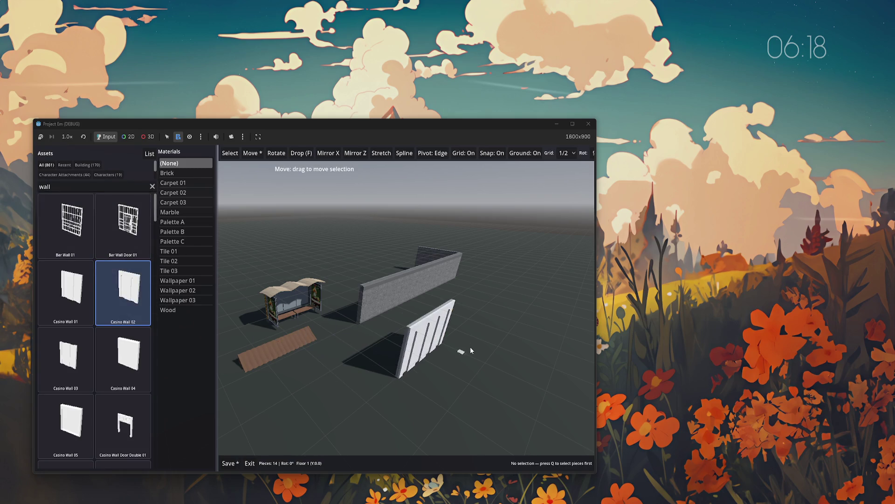
mouse_move(459, 359)
left_mouse_down()
mouse_move(488, 360)
mouse_move(456, 368)
left_mouse_up()
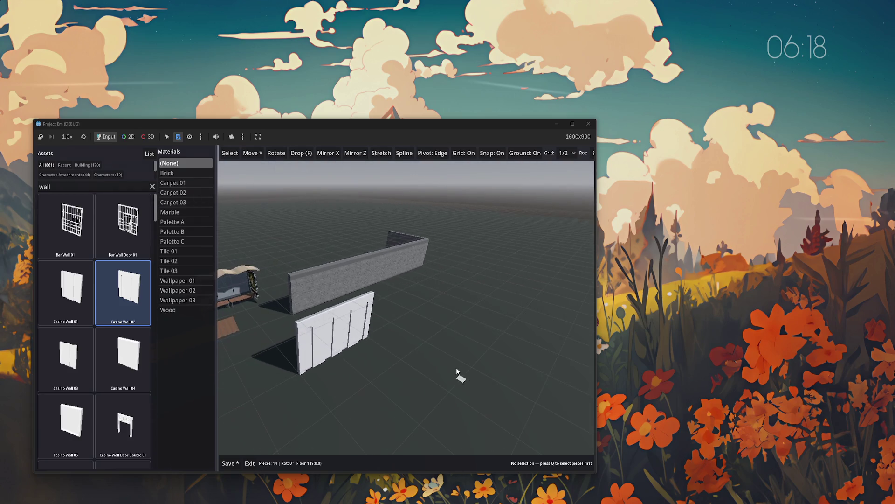
key("q")
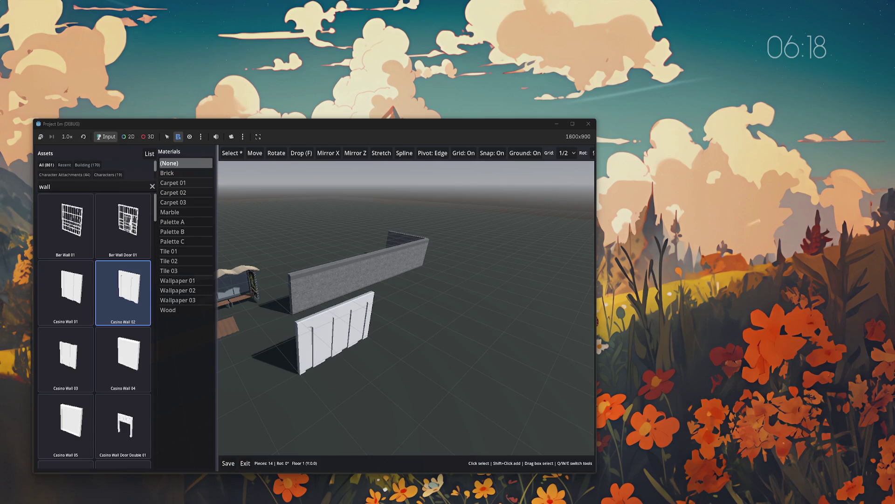
mouse_move(426, 367)
left_mouse_down()
mouse_move(486, 344)
mouse_move(404, 354)
mouse_move(276, 322)
left_mouse_up()
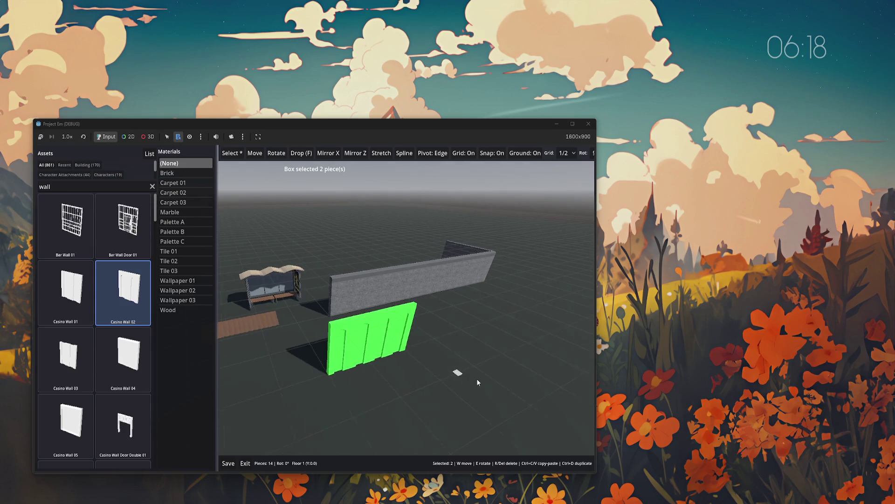
left_click(168, 309)
left_click(349, 409)
key("ctrl+s")
left_click(245, 463)
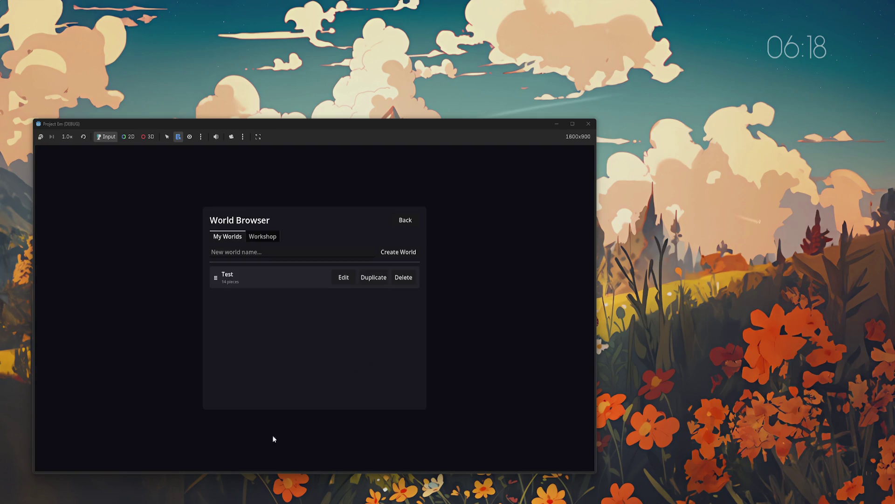
- Reload Test to check the wood panels were kept, then return to the main menu and host a game
left_click(348, 277)
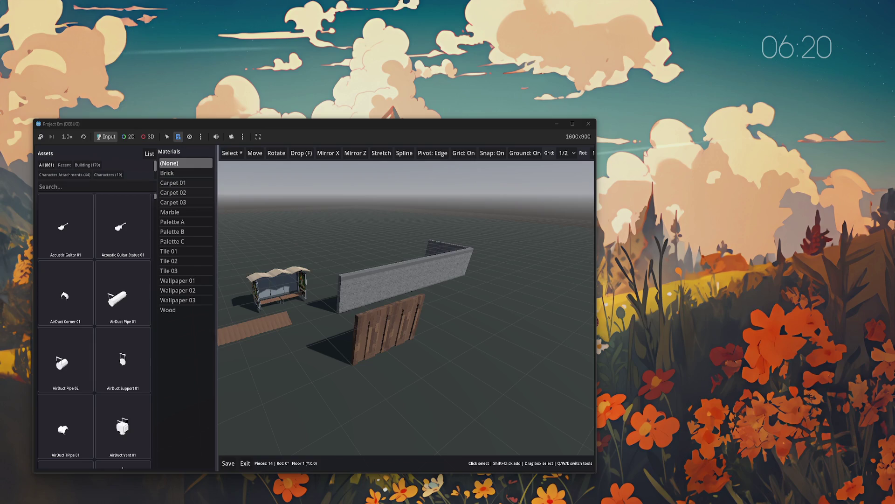
left_click(246, 463)
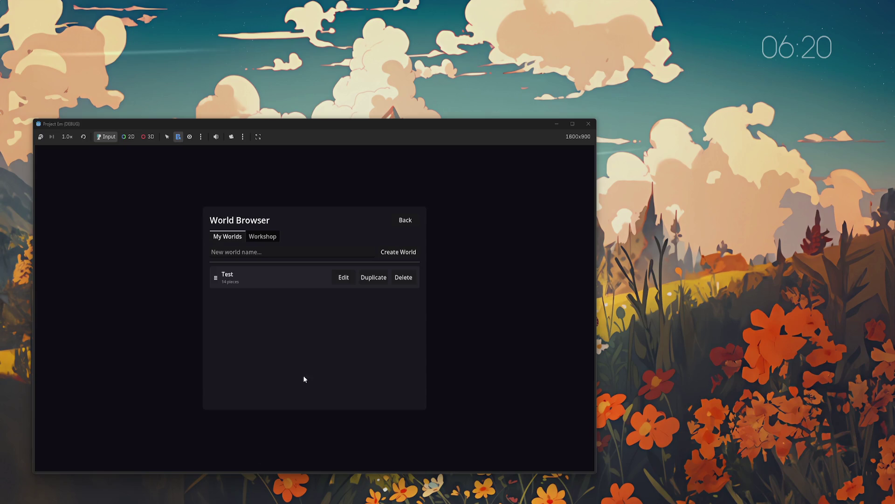
left_click(405, 219)
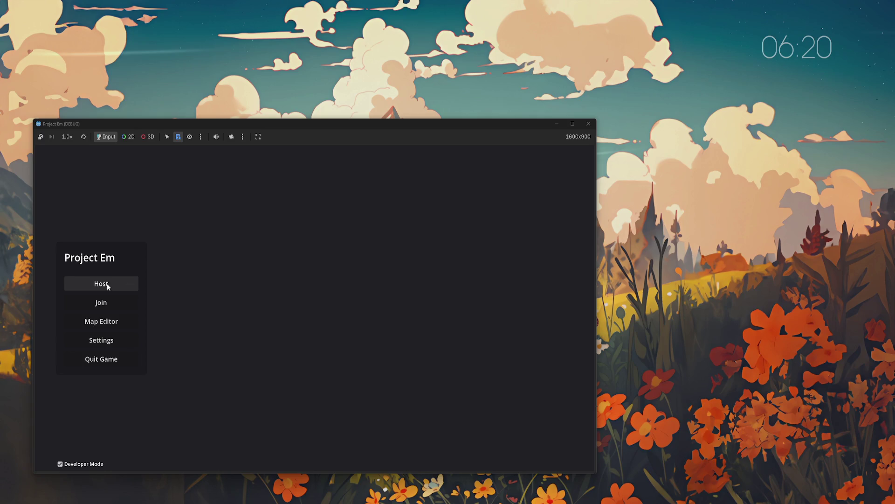
left_click(94, 284)
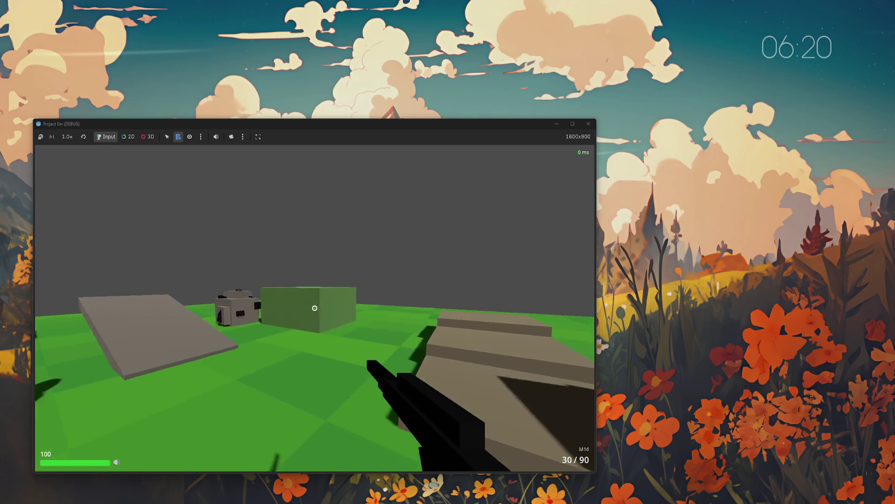
- Walk around the test level over the ramps, steps and slabs to the red target dummy, then pause
key("w")
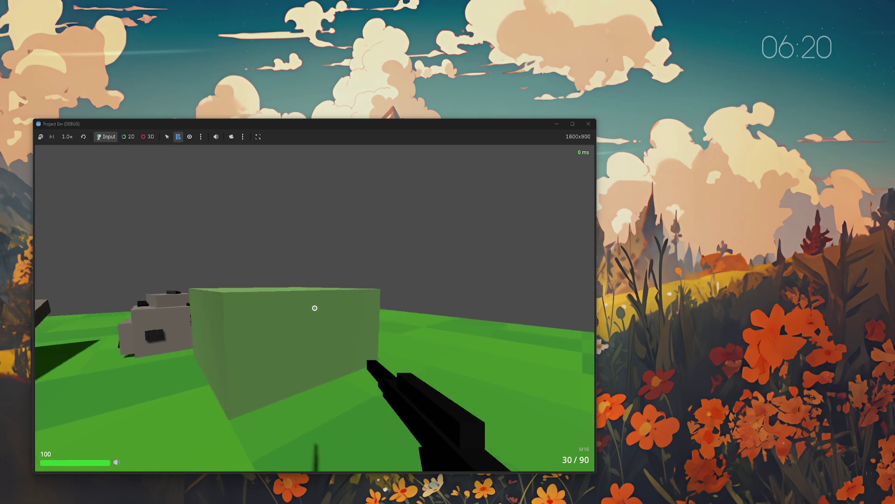
key("w")
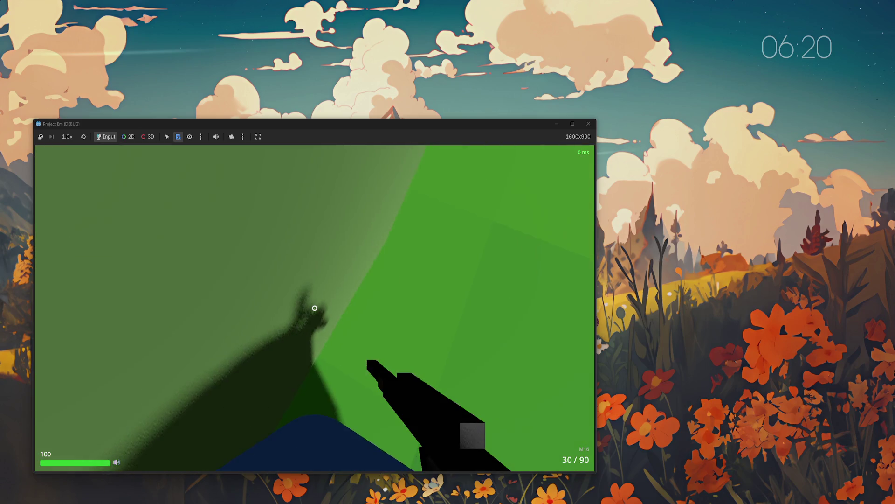
key("w")
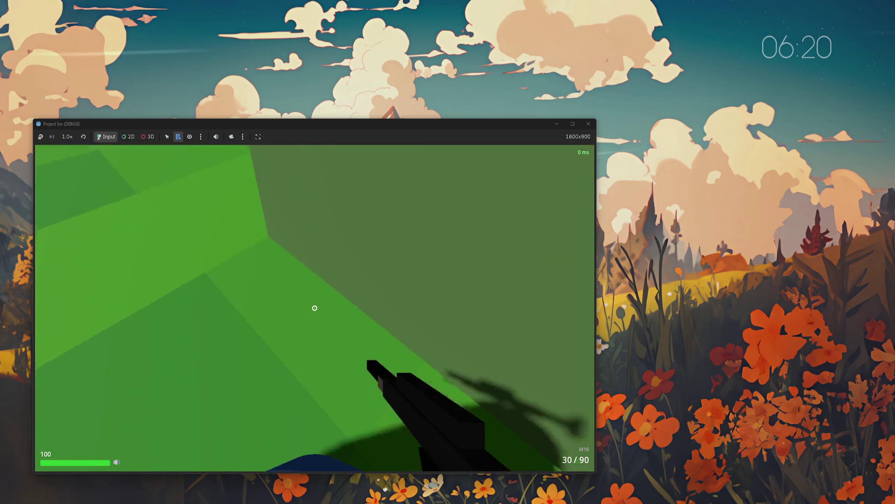
key("w")
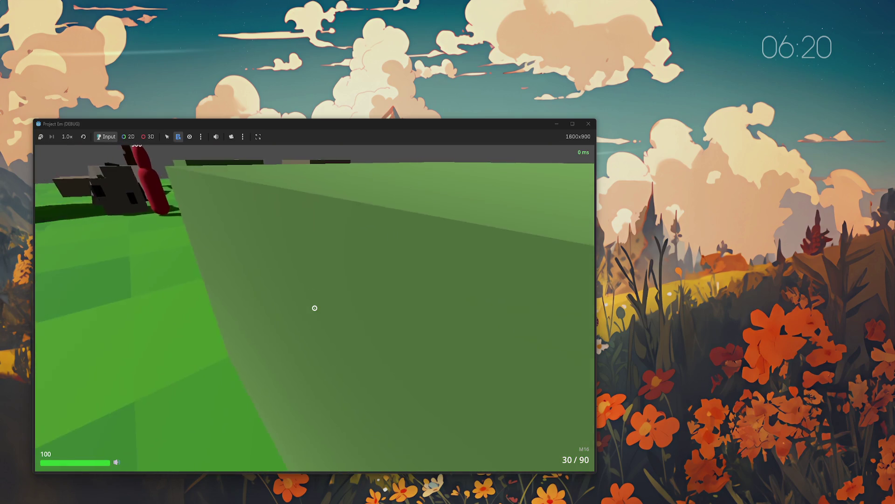
key("w")
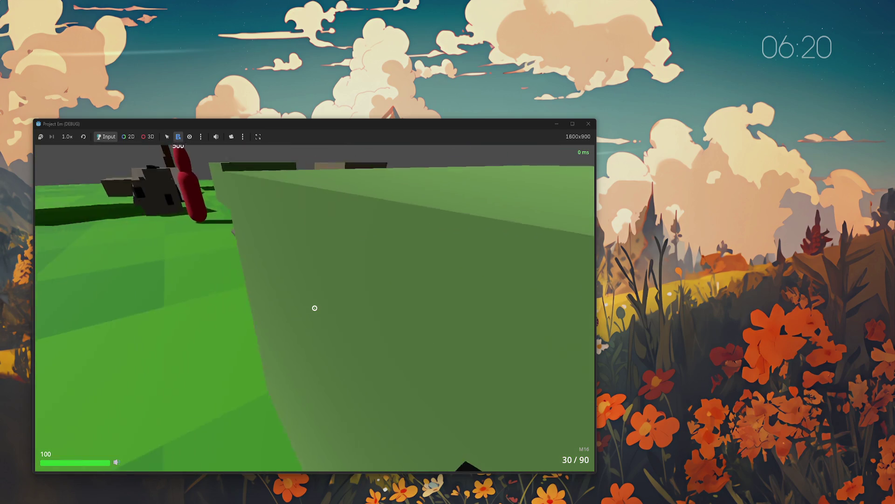
key("w")
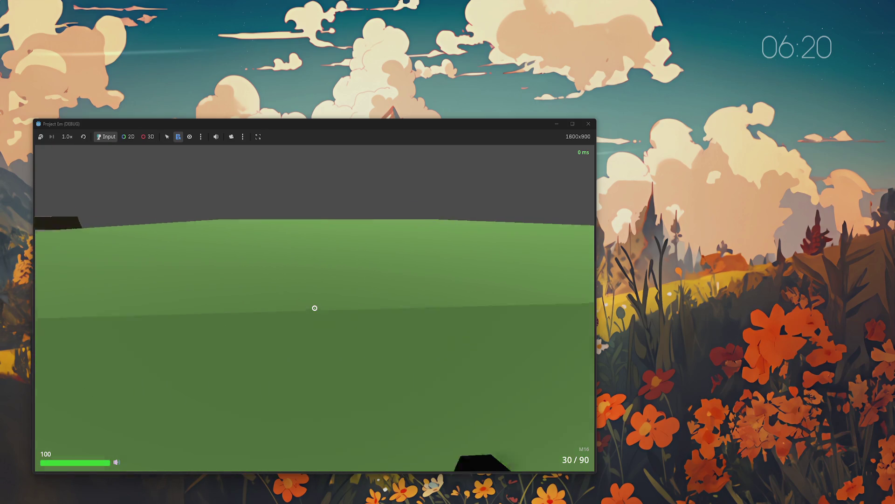
key("w")
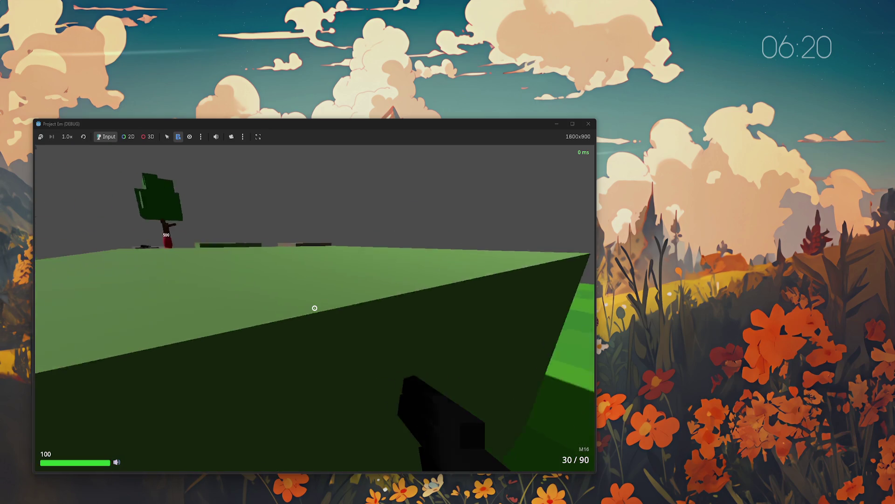
key("w")
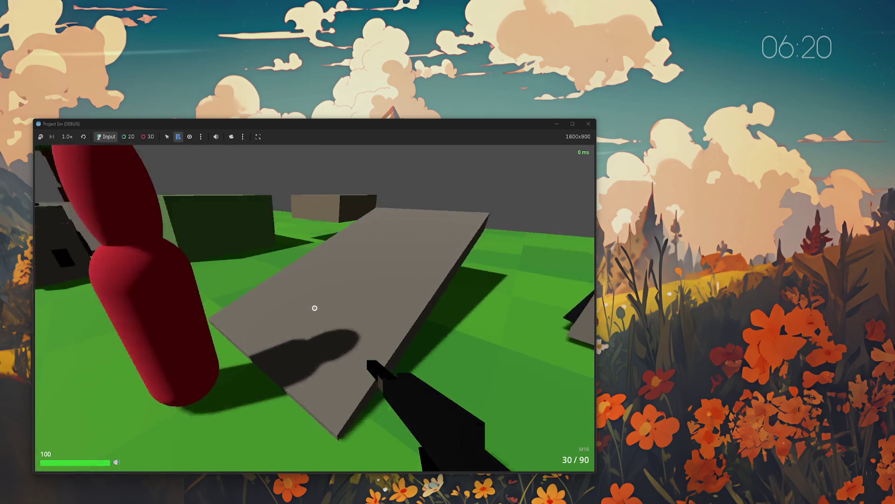
key("w")
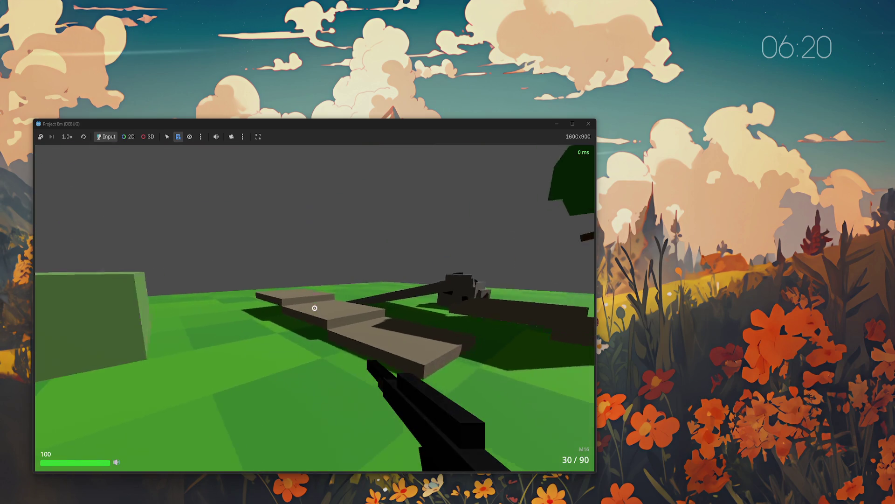
key("w")
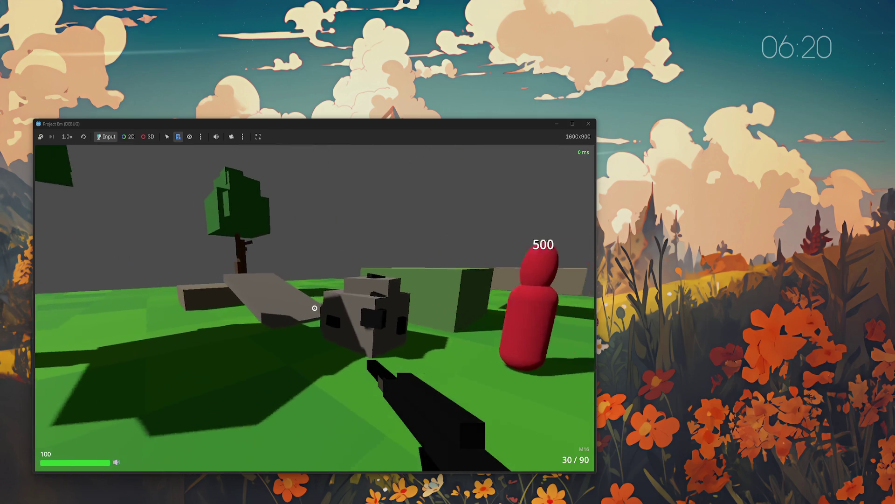
key("w")
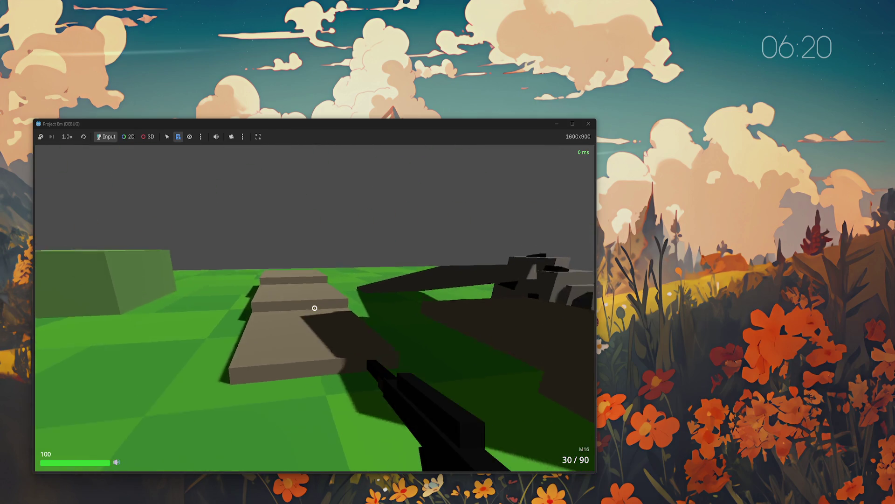
key("w")
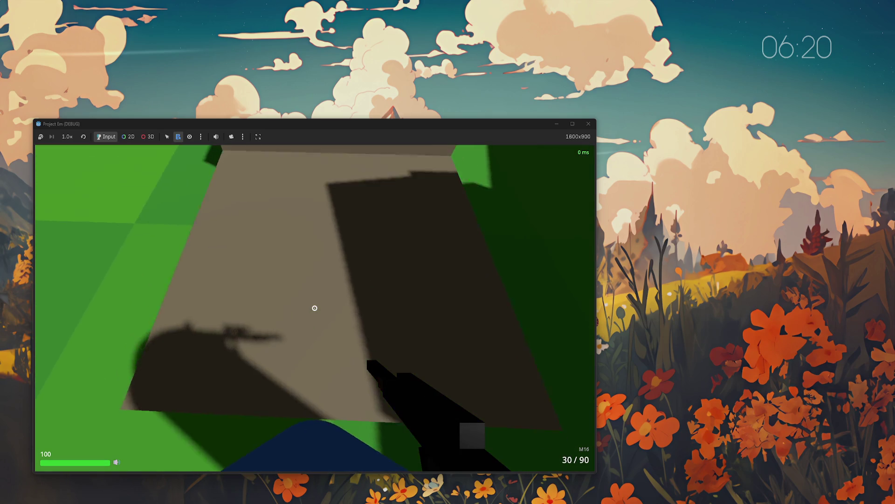
key("w")
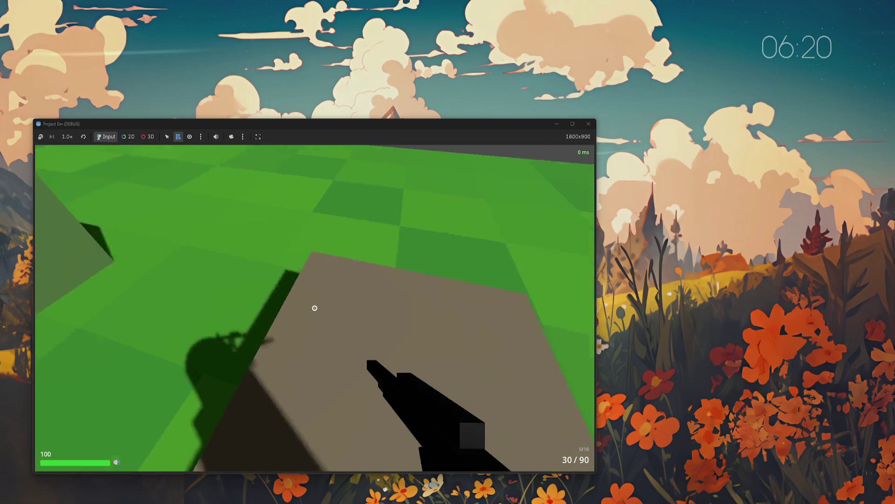
key("w")
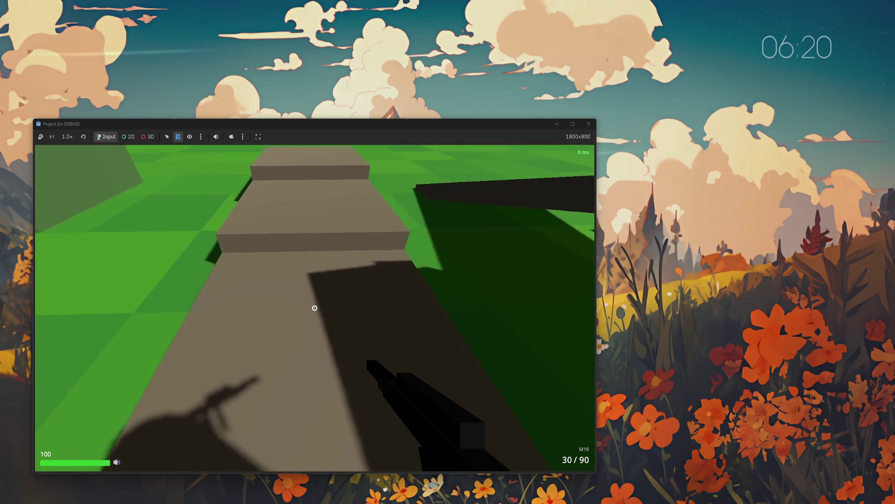
key("w")
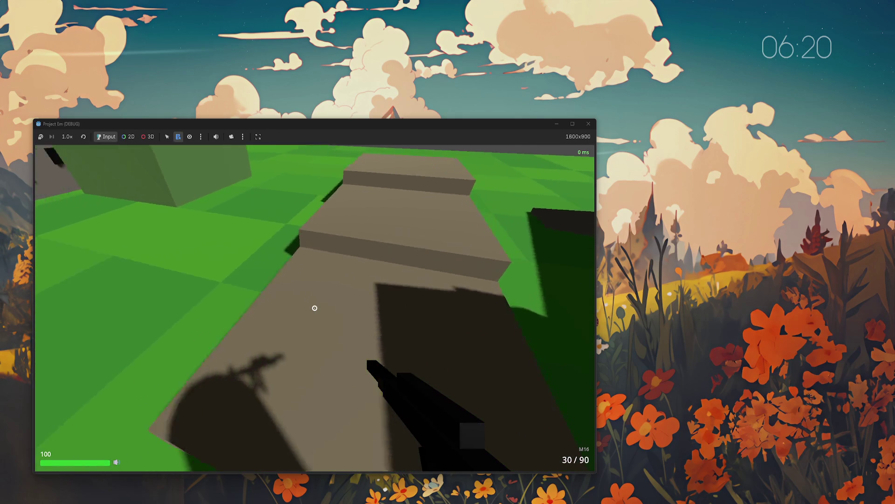
key("w")
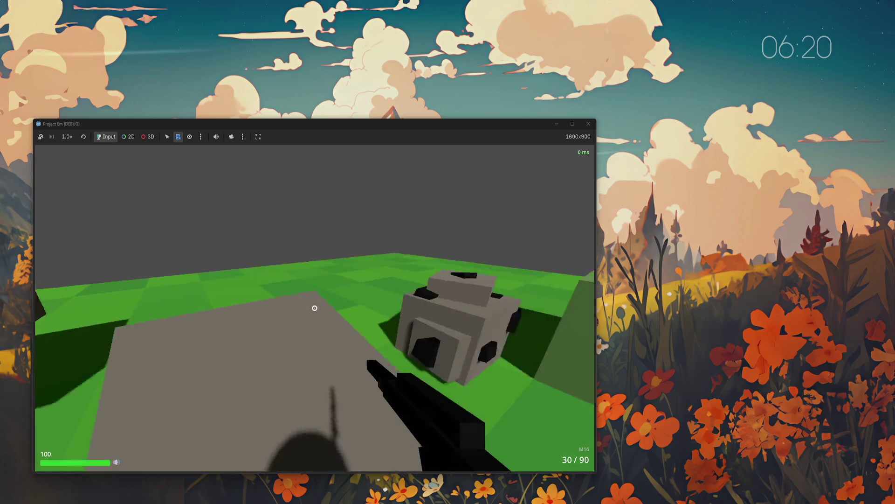
key("w")
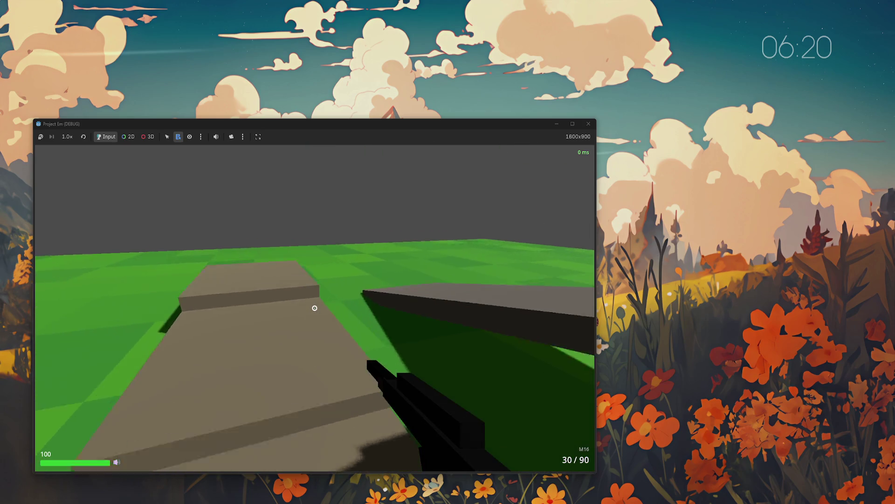
key("w")
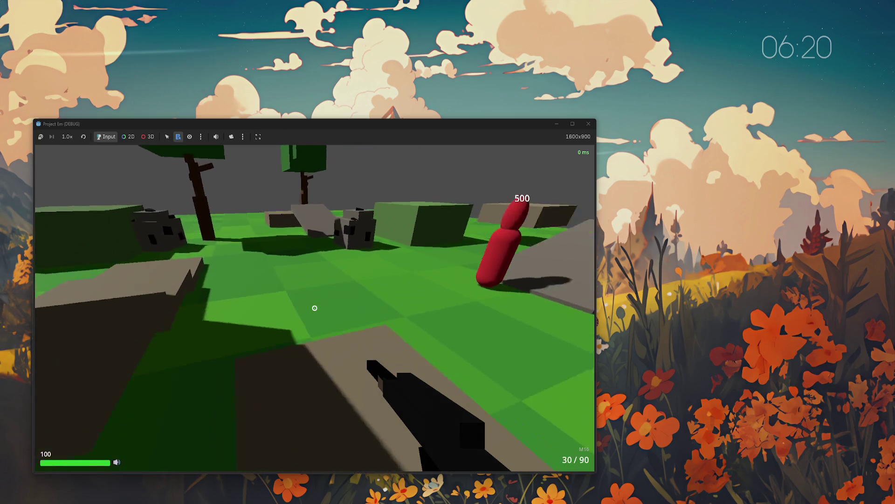
key("w")
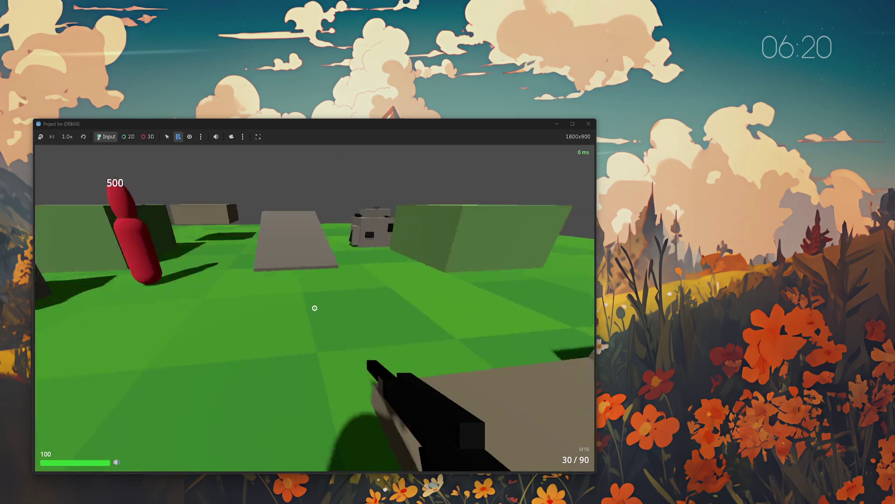
key("w")
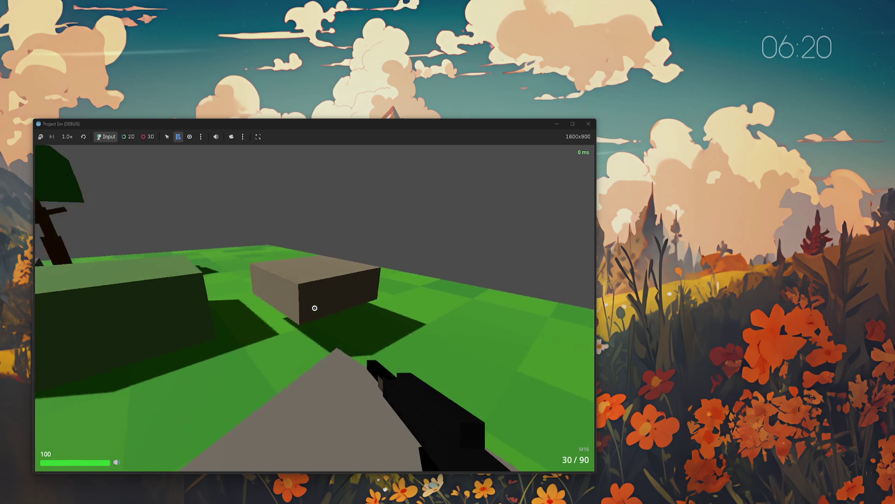
key("w")
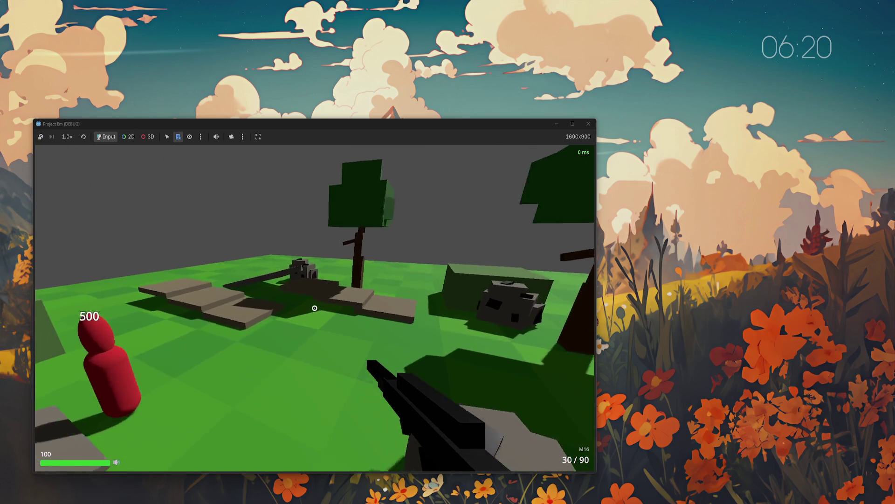
key("w")
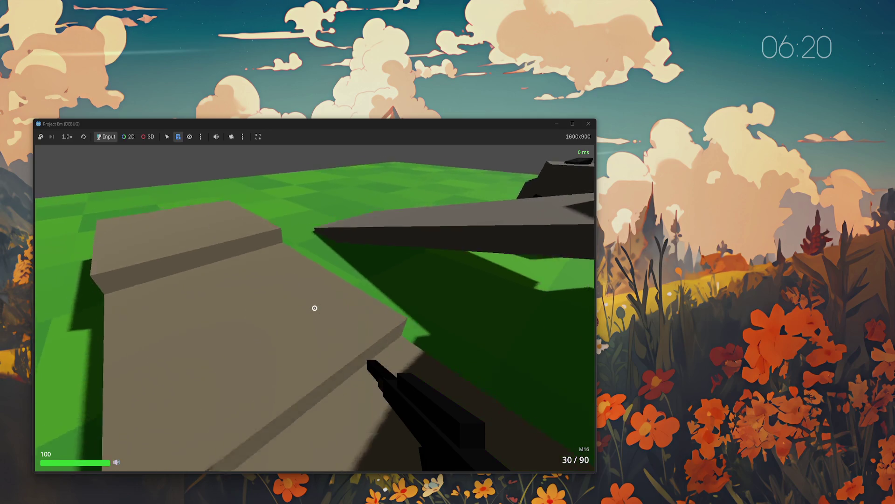
key("w")
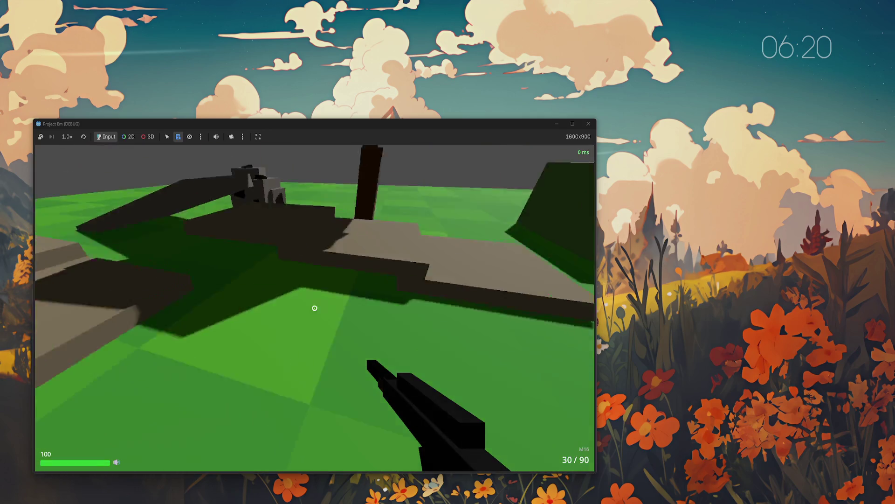
key("w")
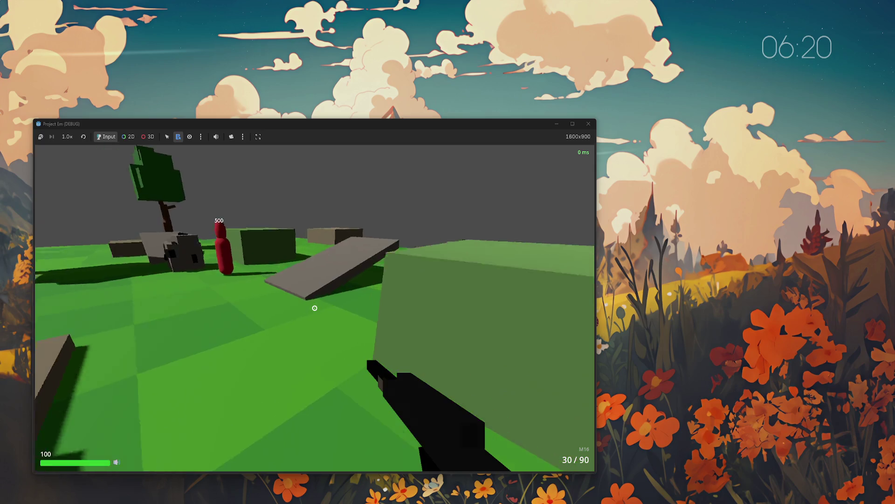
key("w")
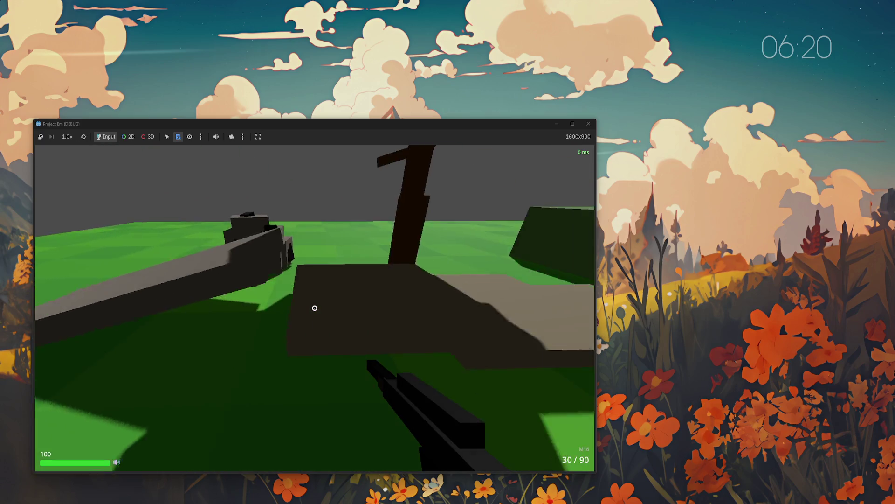
key("w")
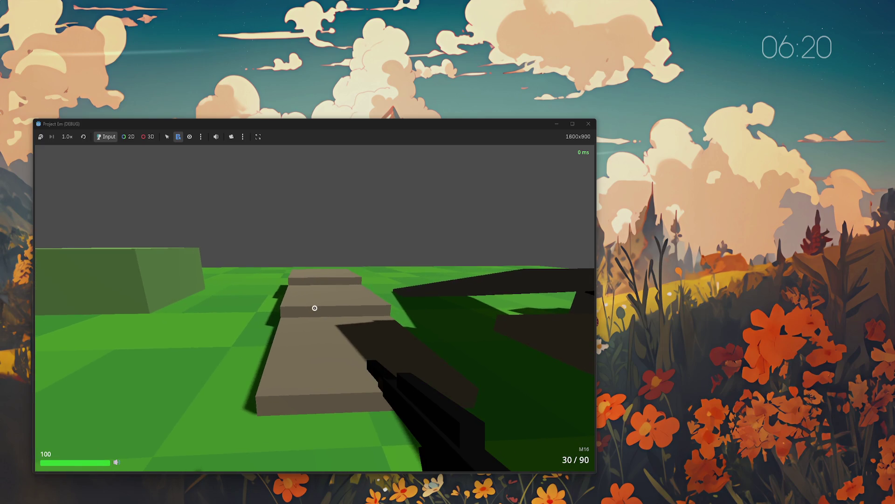
key("w")
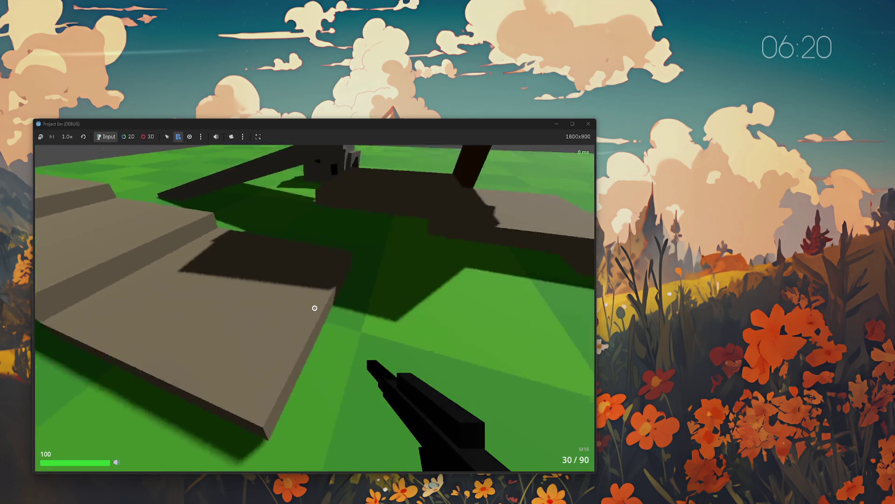
key("s")
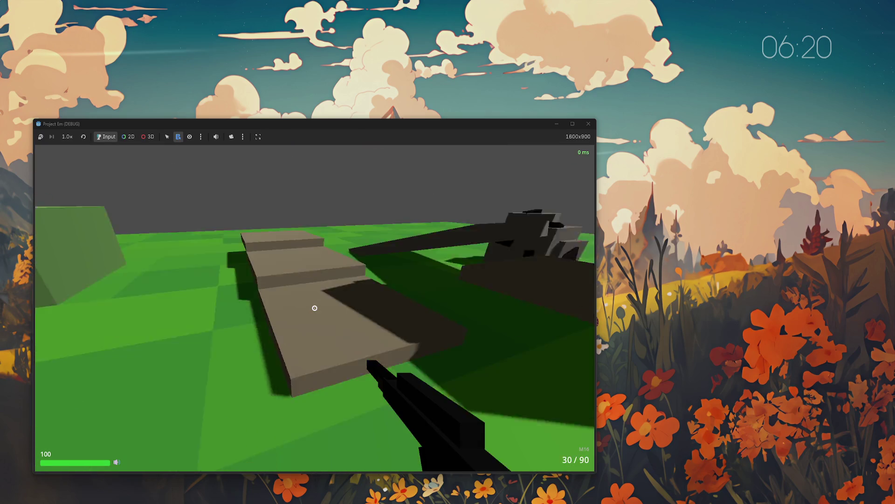
mouse_move(314, 308)
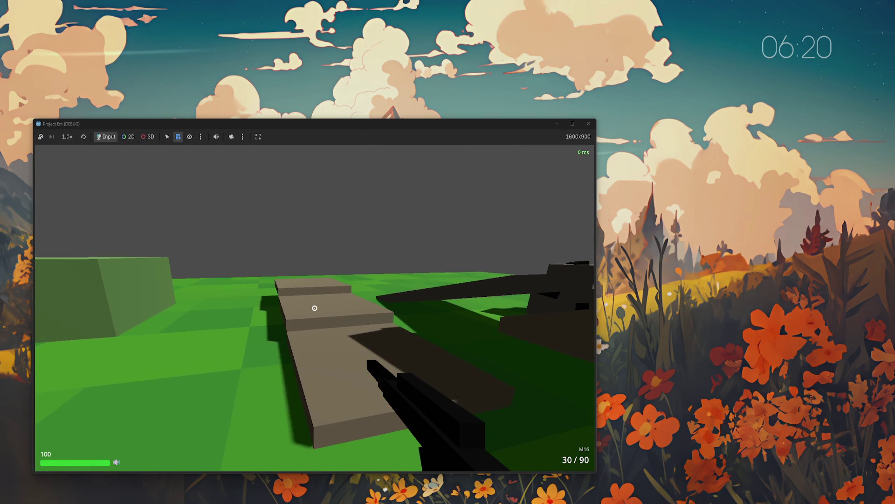
key("w")
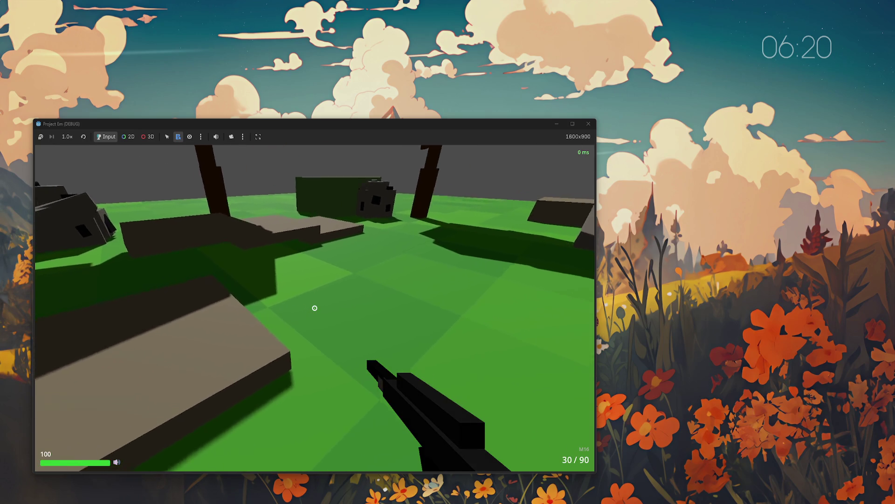
key("w")
key("s")
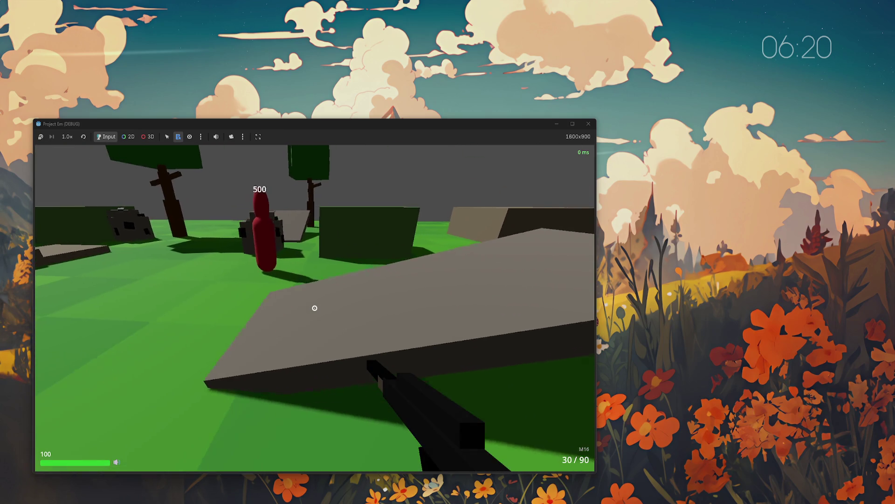
key("w")
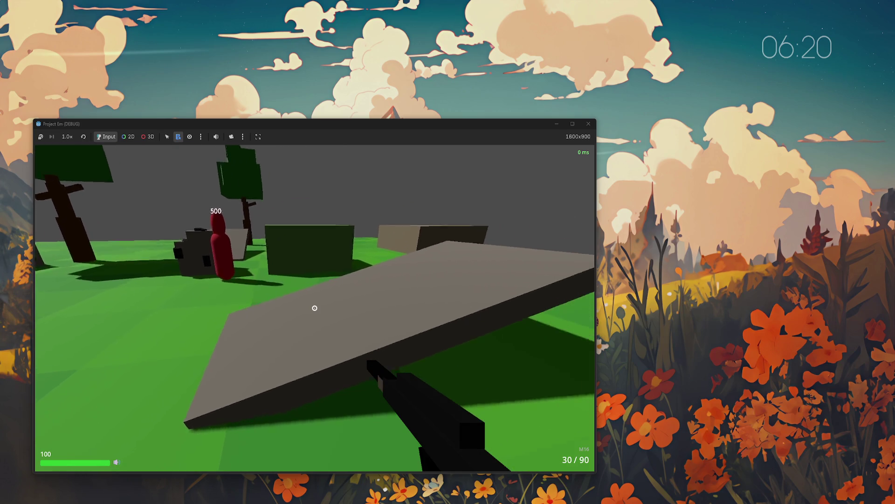
key("w")
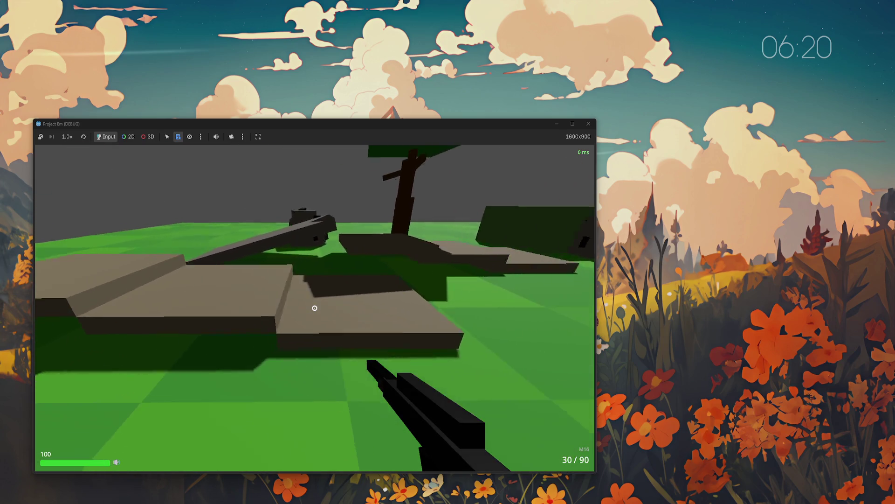
key("w")
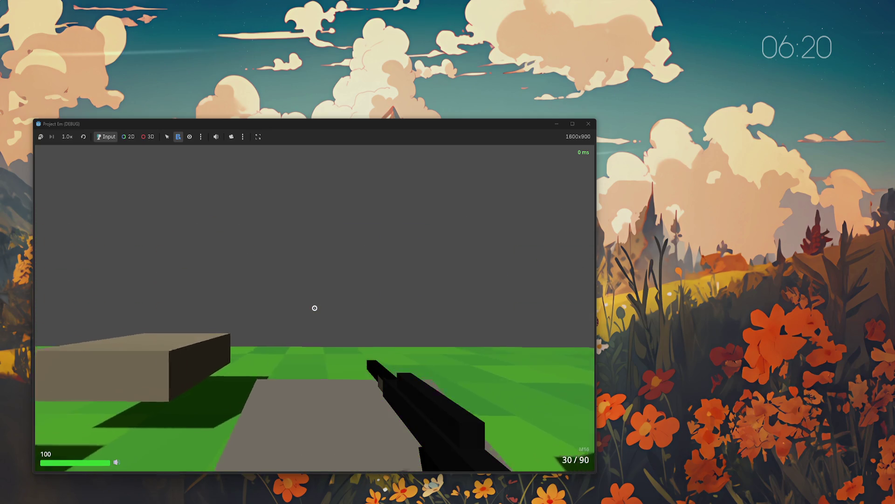
key("w")
key("w")
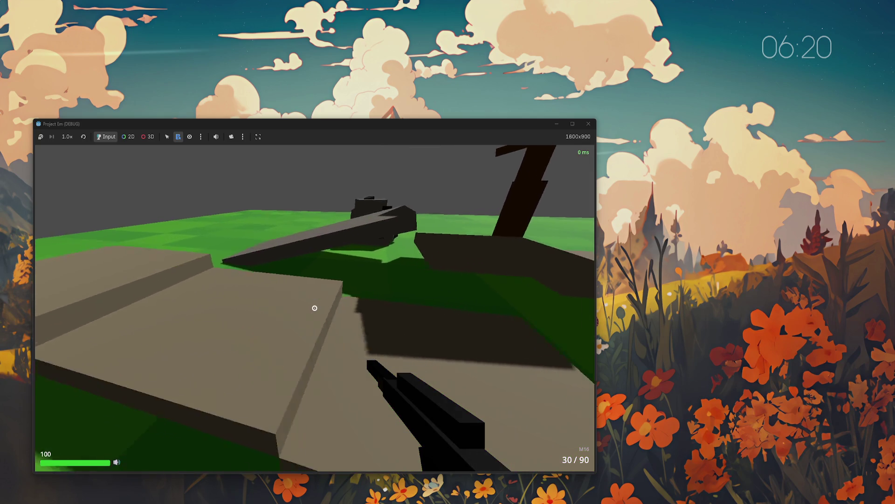
key("w")
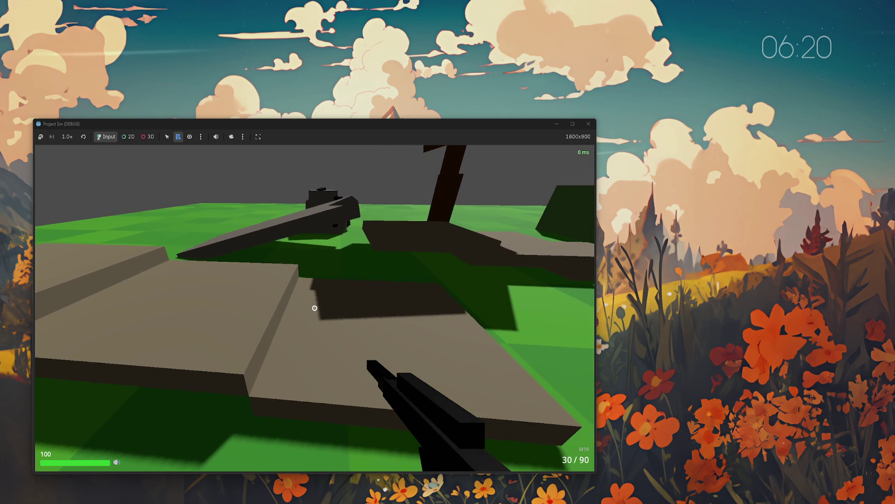
key("w")
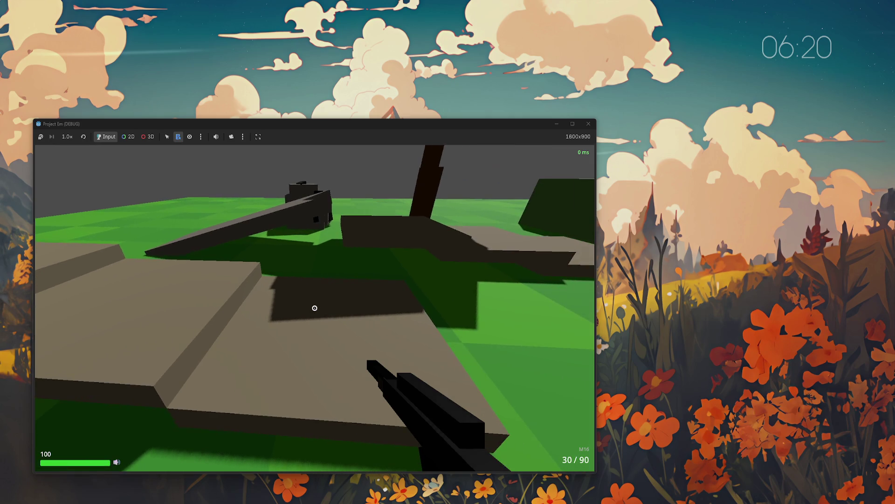
key("w")
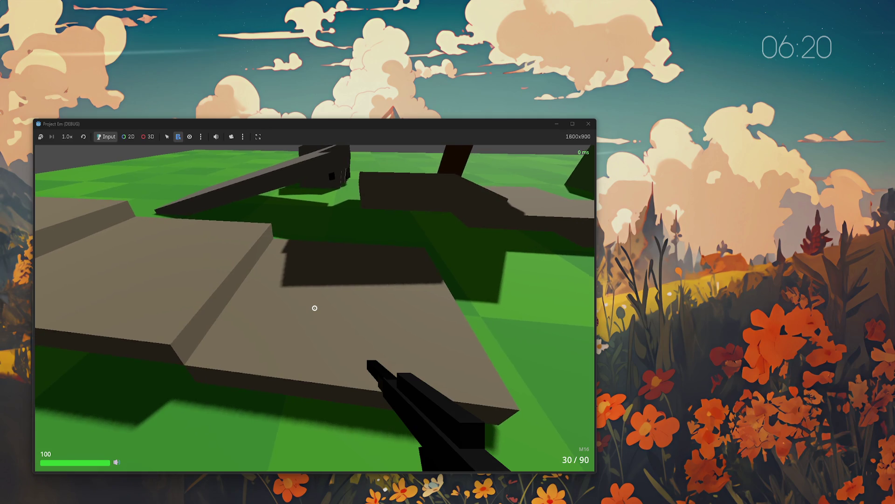
key("w")
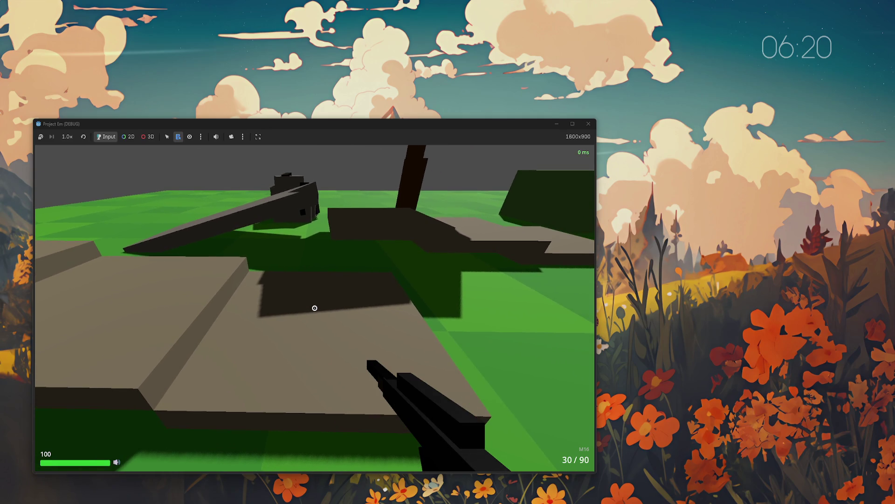
key("w")
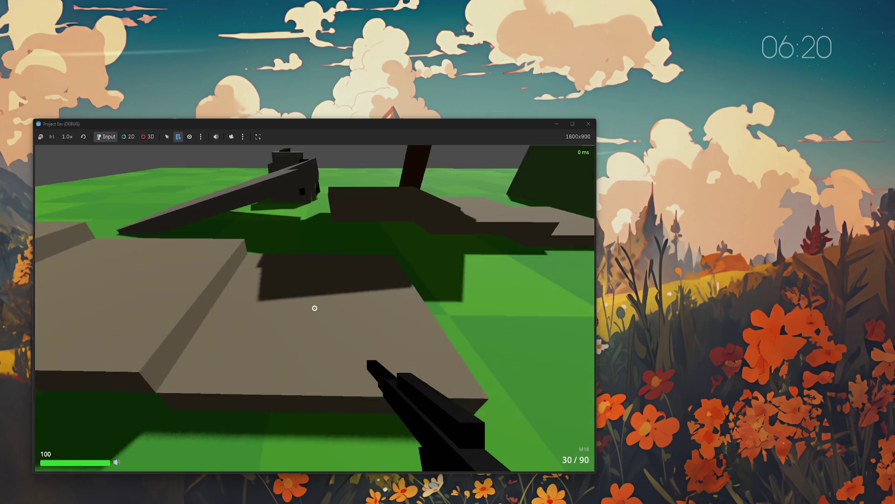
key("a")
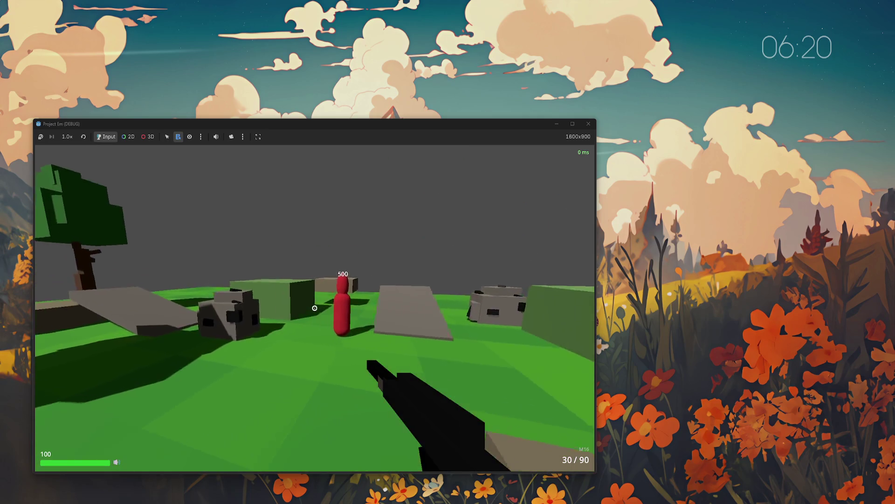
key("Escape")
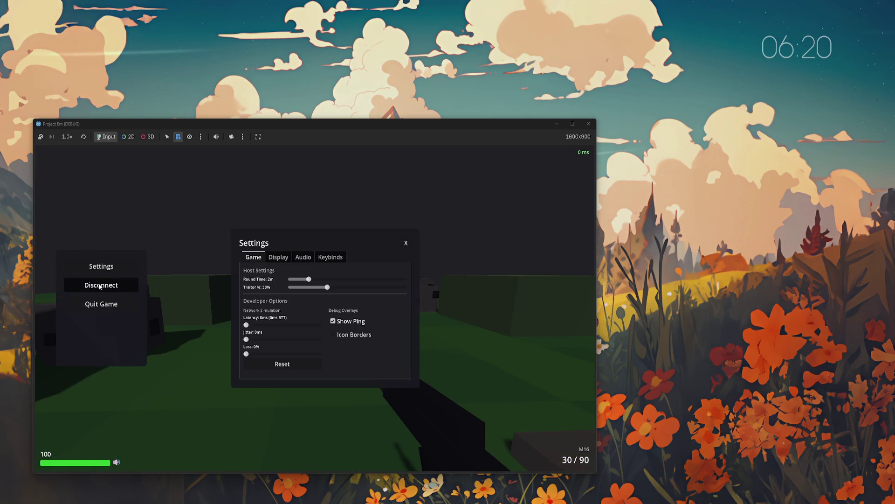
- Disconnect from the match and open the Test world in the Map Editor
left_click(112, 286)
left_click(113, 321)
left_click(353, 283)
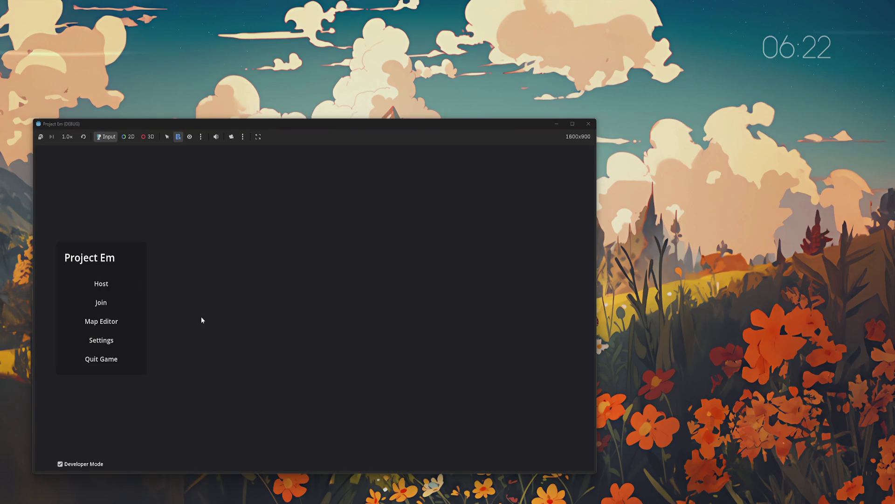
left_click(119, 321)
left_click(343, 278)
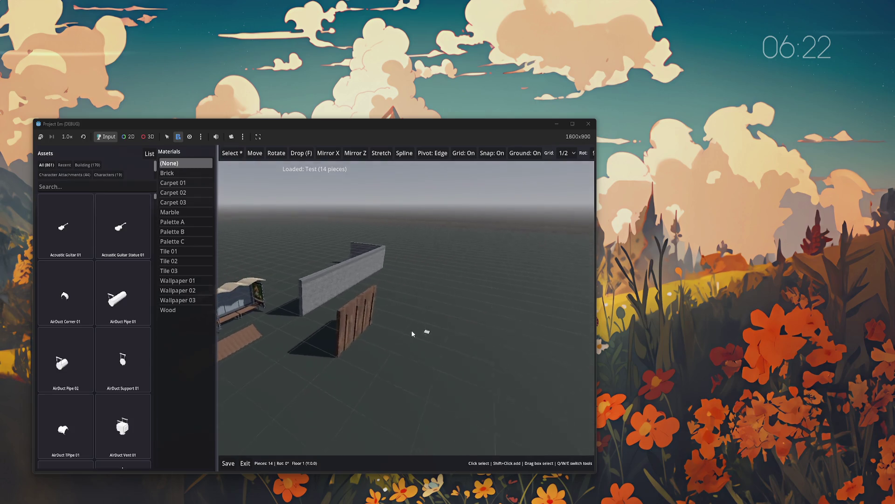
- Exit and reopen Test five times to confirm all 14 pieces reload, then filter to Building assets
left_click(244, 464)
left_click(347, 278)
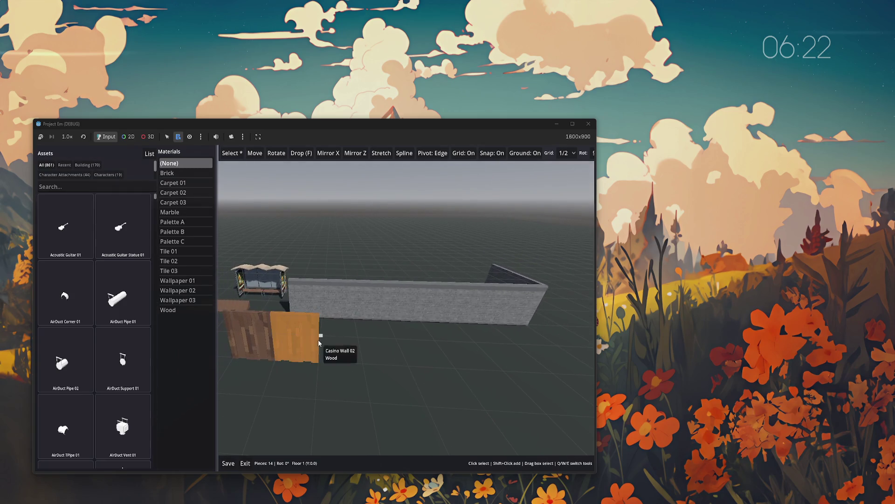
left_click(247, 463)
left_click(341, 278)
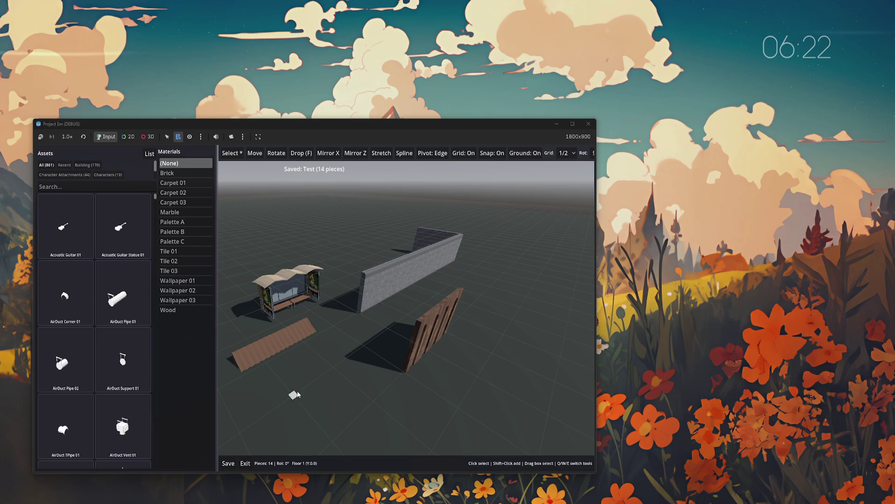
left_click(245, 463)
left_click(346, 279)
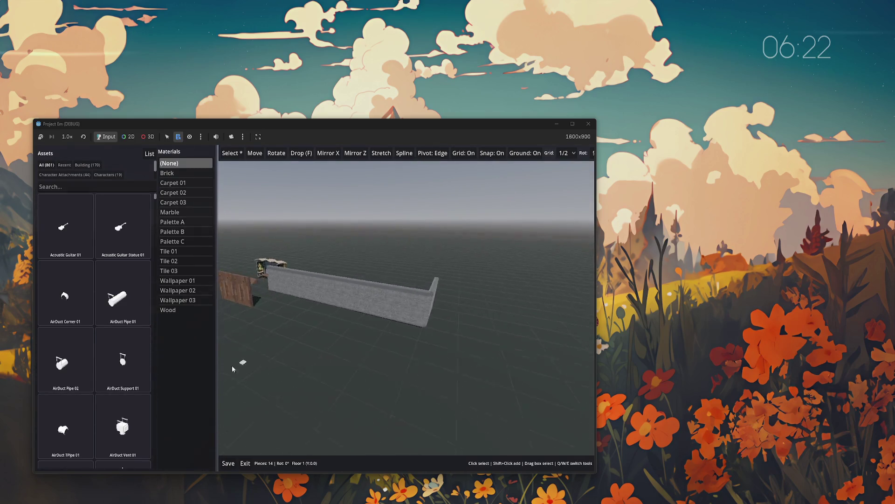
left_click(244, 463)
left_click(348, 278)
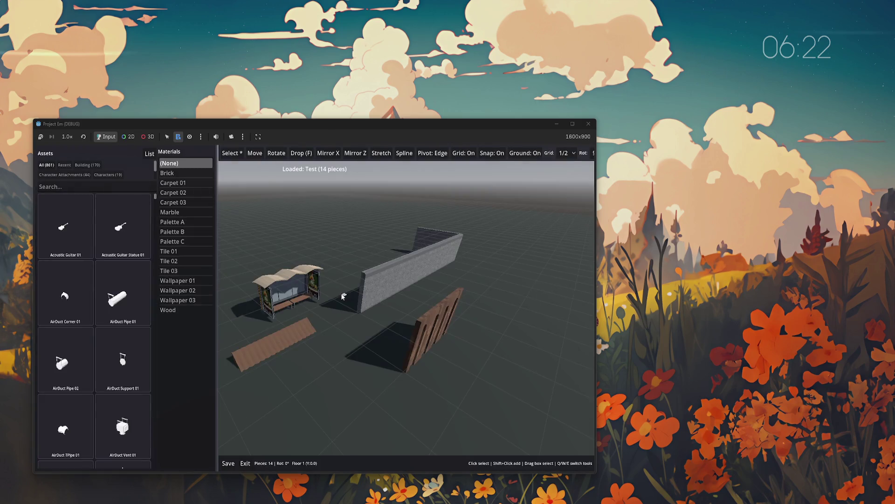
left_click(244, 463)
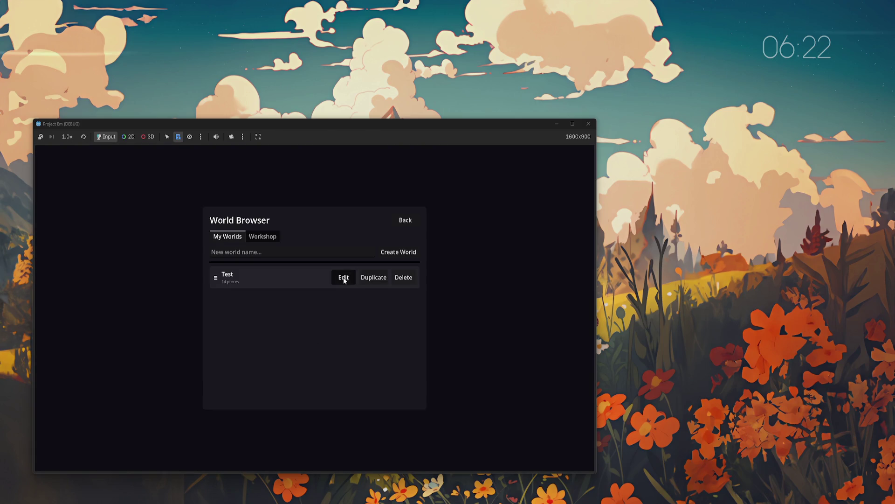
left_click(344, 278)
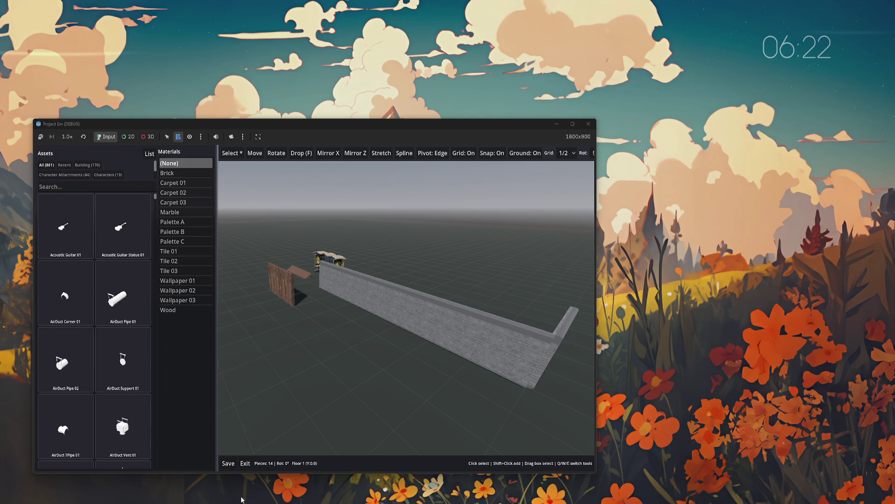
left_click(87, 164)
- Place an Awning 01 on the ground near the wall, then exit and reopen Test to check it
left_click(65, 222)
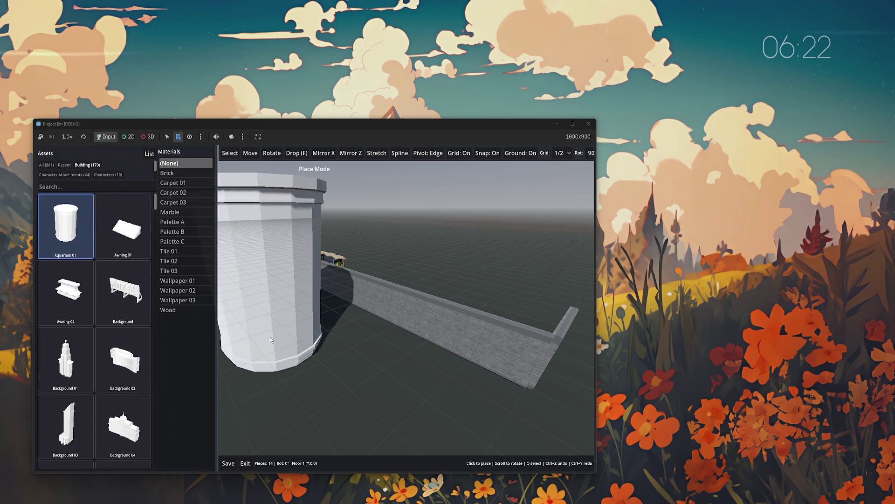
left_click(126, 231)
left_click(327, 317)
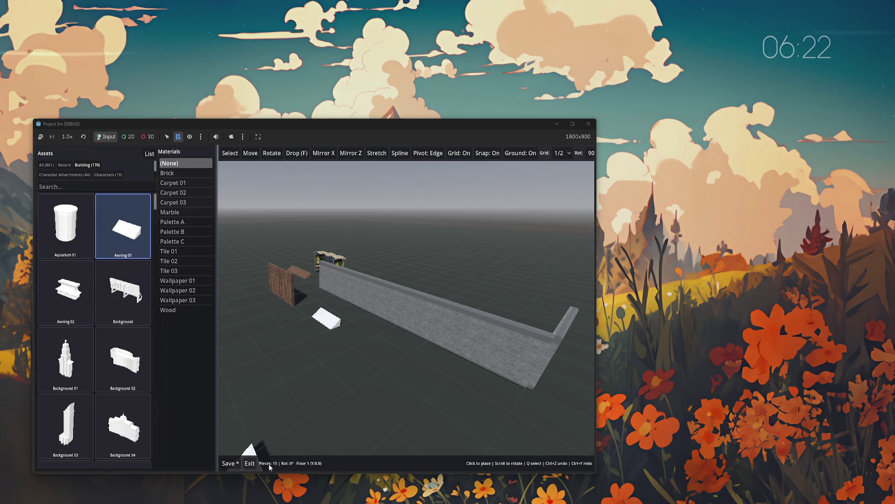
left_click(248, 463)
left_click(343, 279)
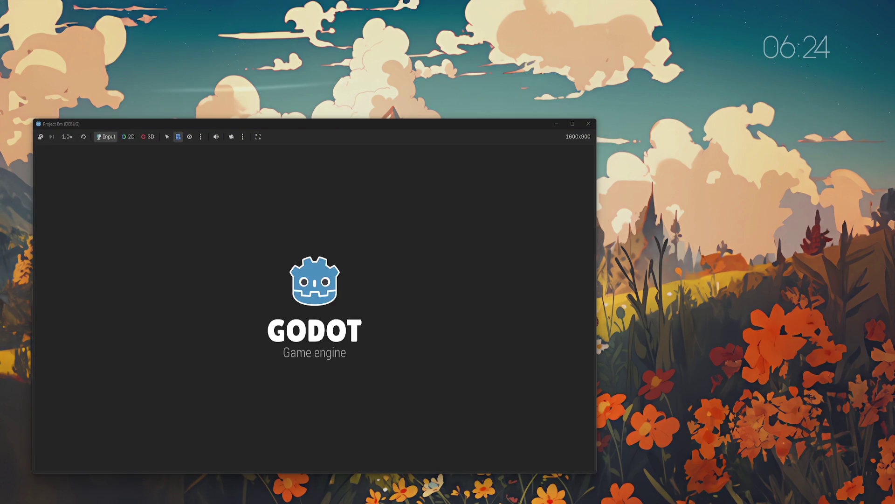
- Open Test from the Map Editor list after the restart and reload it once to check the pieces
left_click(148, 329)
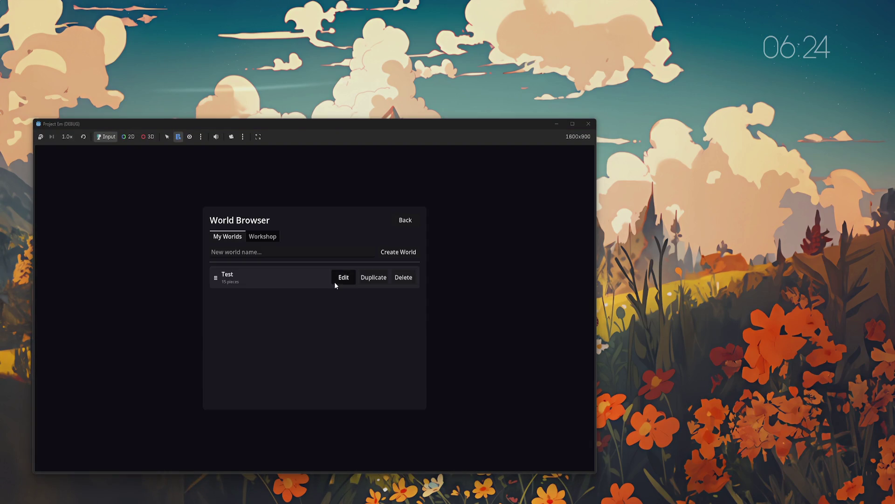
left_click(344, 277)
scroll(354, 359, "up", 3)
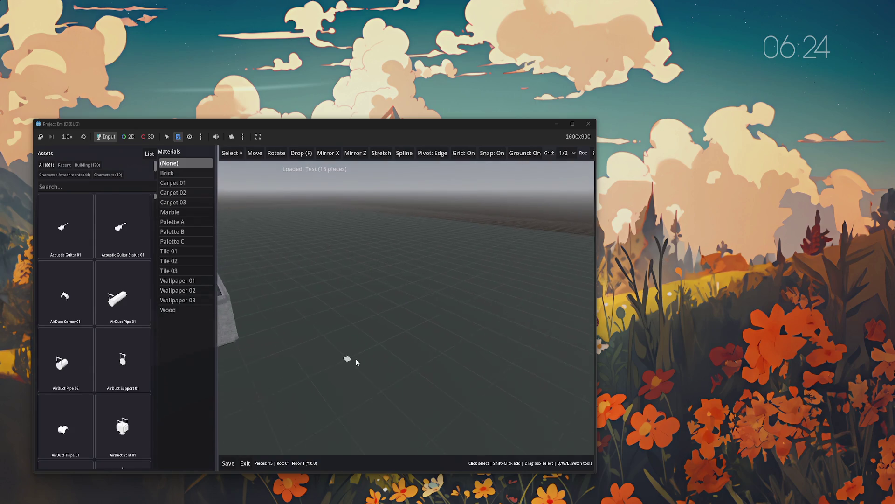
scroll(355, 359, "down", 5)
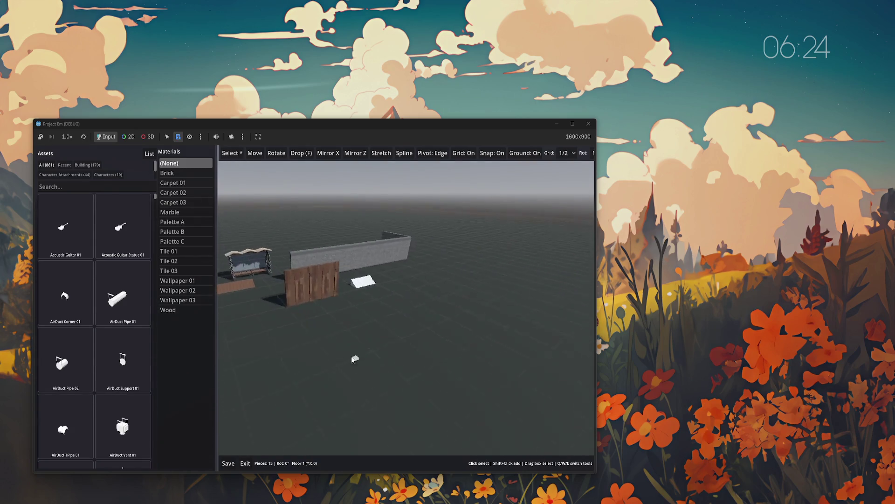
left_click(245, 463)
left_click(344, 279)
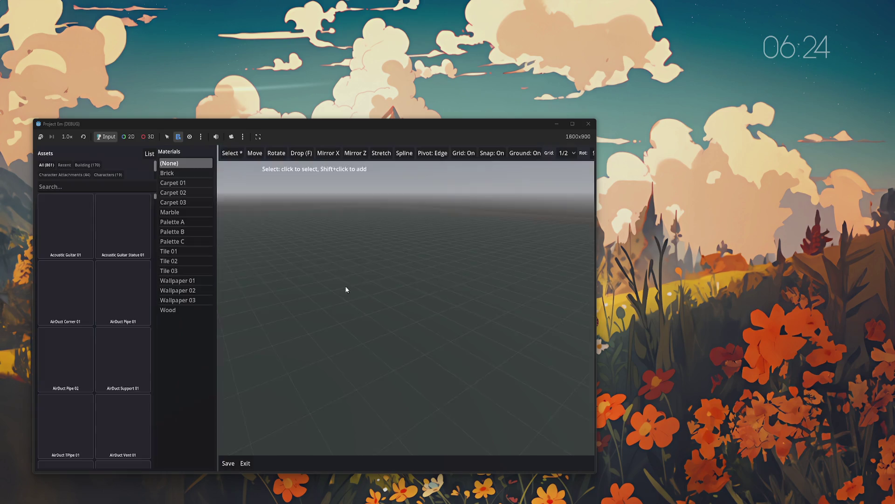
scroll(497, 339, "up", 3)
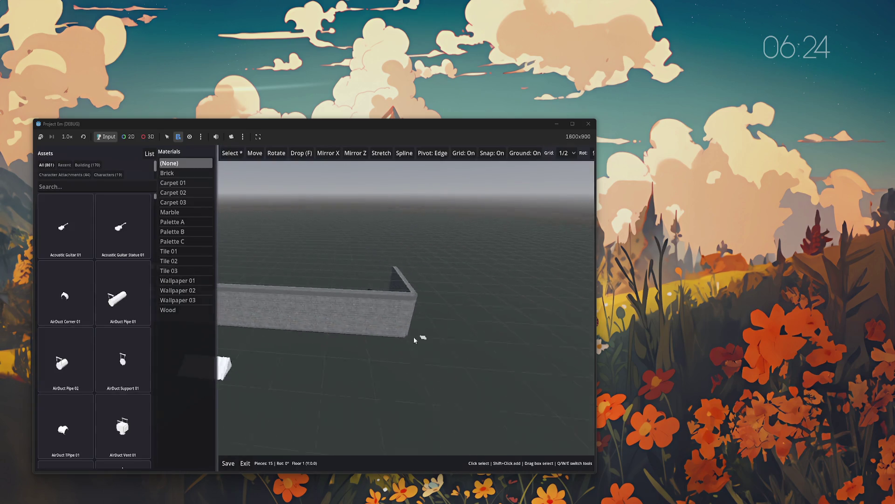
scroll(413, 337, "down", 3)
scroll(308, 392, "up", 3)
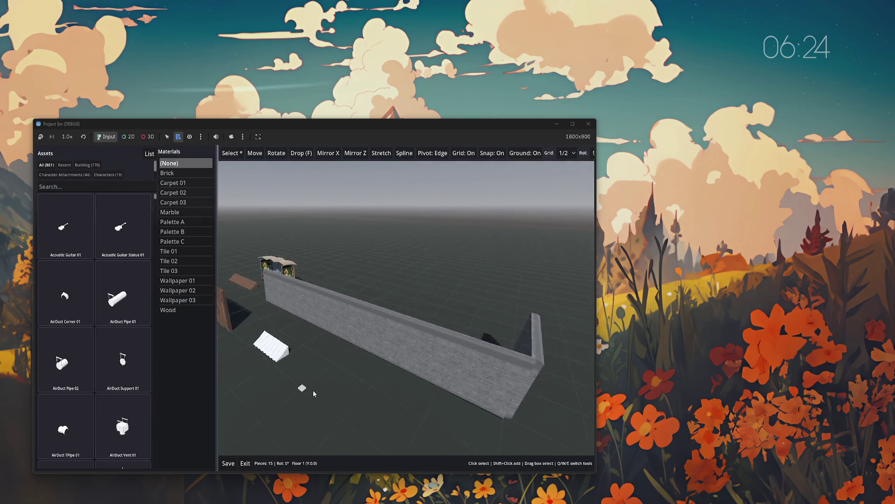
scroll(313, 389, "down", 3)
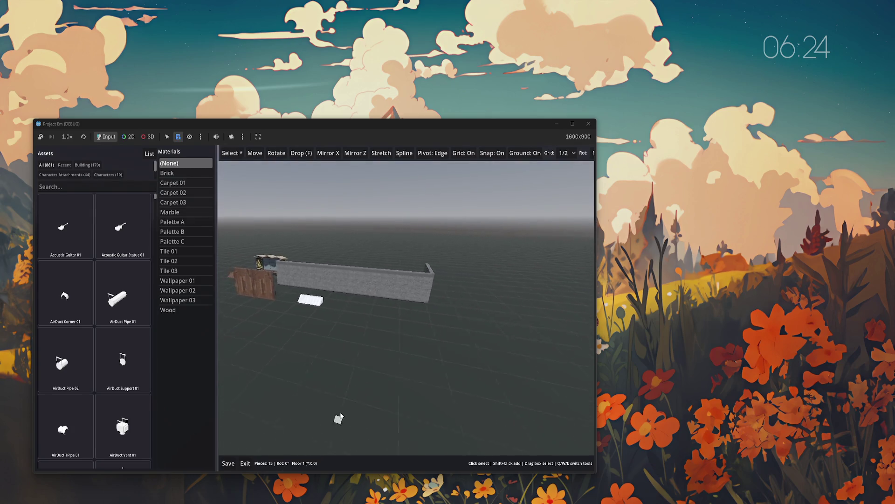
- Reload Test twice more, orbiting to inspect the awning beside the wall, then save
left_click(243, 464)
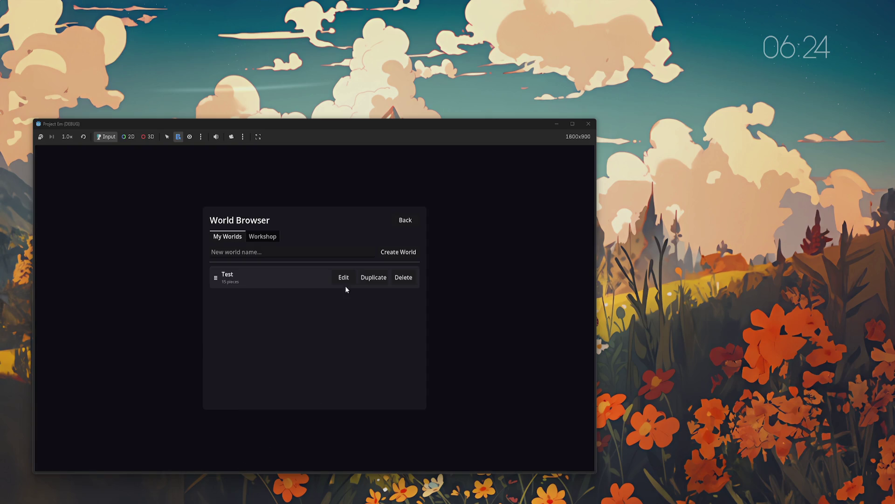
left_click(345, 282)
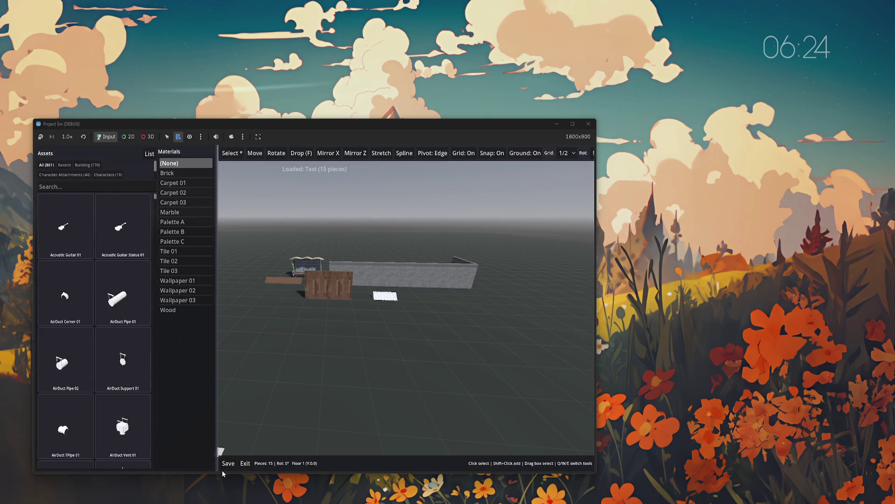
mouse_move(309, 390)
left_mouse_down()
mouse_move(366, 382)
mouse_move(320, 382)
mouse_move(328, 381)
left_mouse_up()
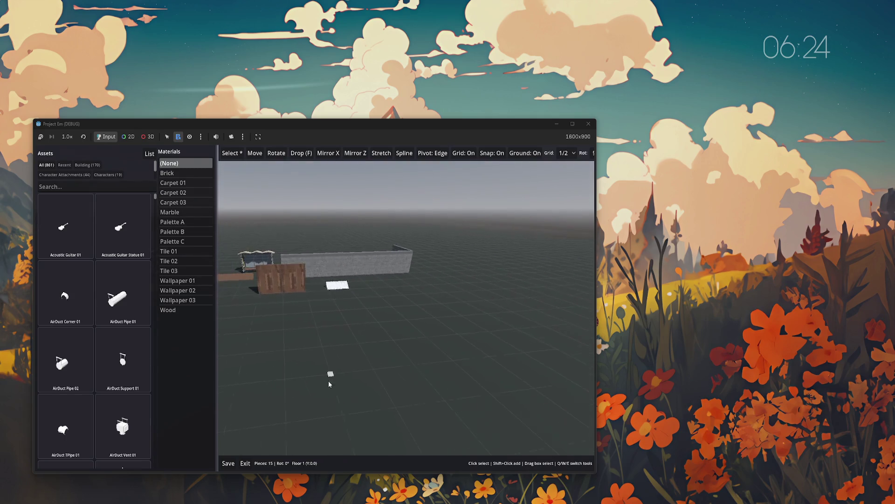
left_click(245, 463)
left_click(343, 279)
mouse_move(365, 357)
left_mouse_down()
mouse_move(359, 351)
mouse_move(391, 340)
mouse_move(315, 359)
mouse_move(309, 323)
mouse_move(331, 362)
mouse_move(390, 372)
left_mouse_up()
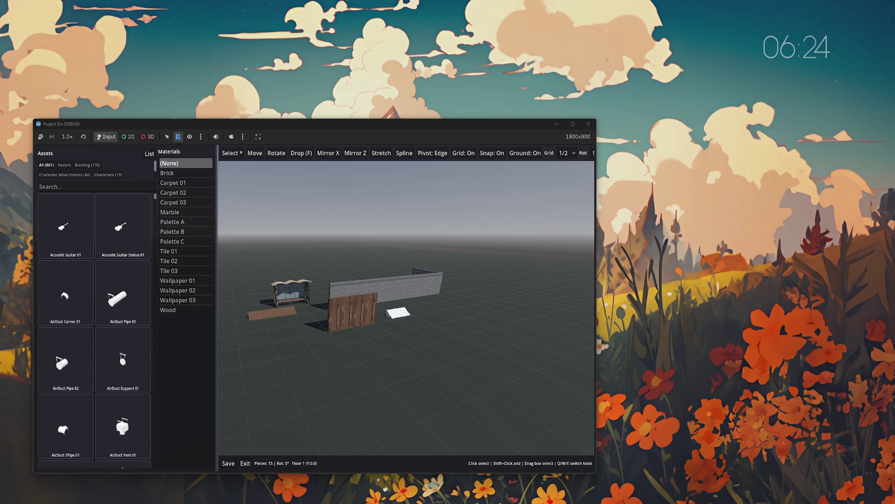
left_click(242, 465)
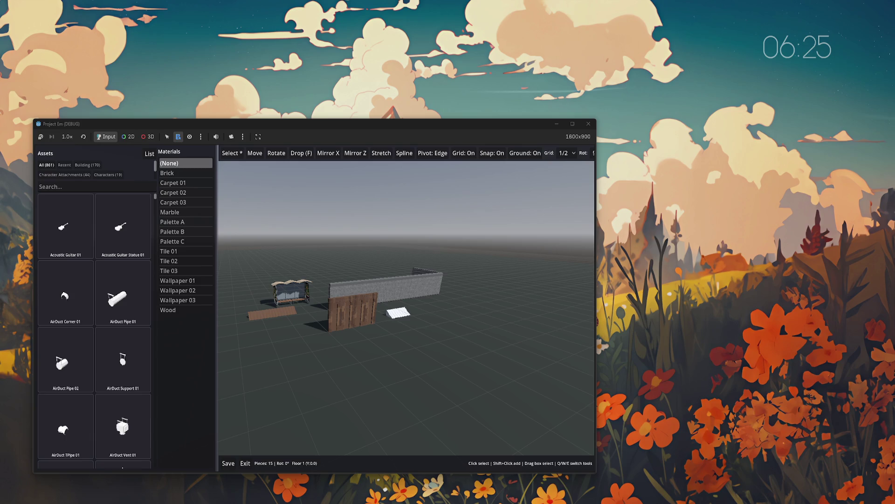
- Relaunch the game and open the Test world in the map editor, orbiting closer to the wall
key("F5")
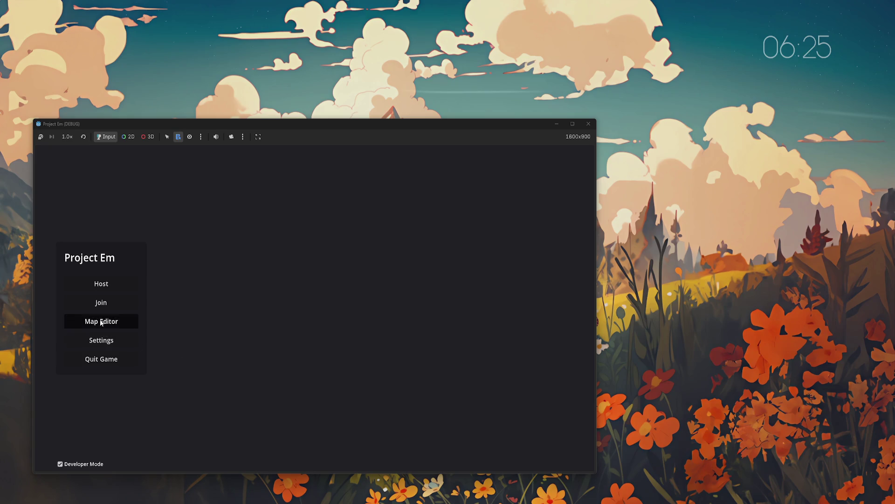
left_click(100, 322)
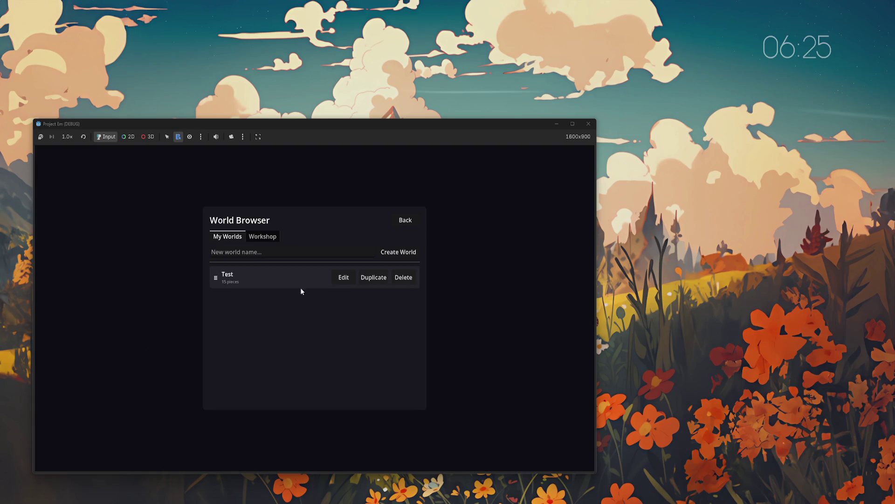
left_click(343, 278)
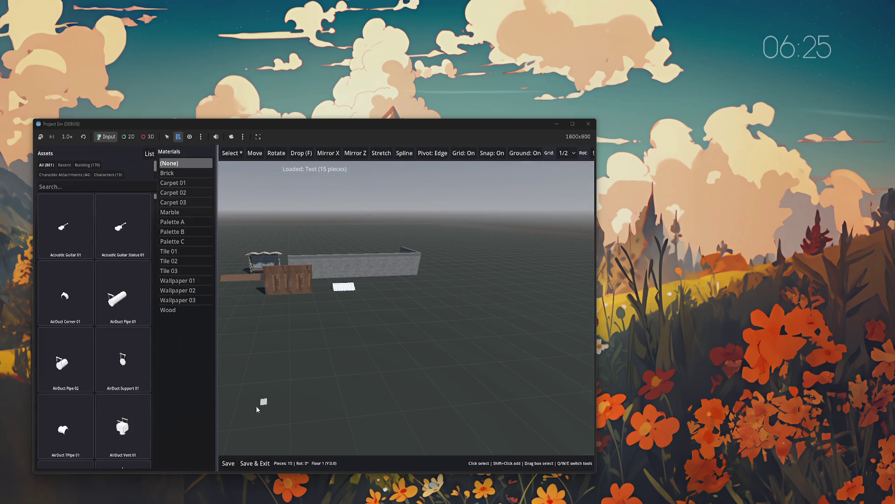
mouse_move(298, 433)
left_mouse_down()
mouse_move(372, 375)
mouse_move(290, 377)
left_mouse_up()
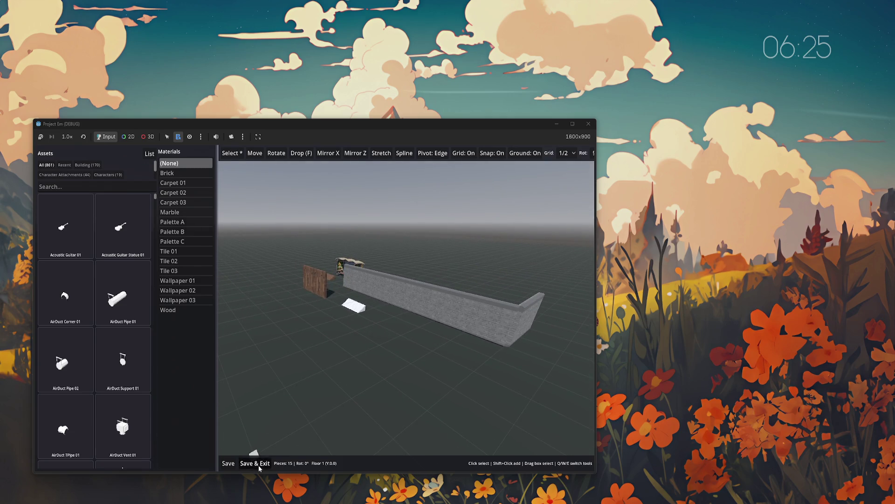
- Save and exit, then reopen the Test world twice, orbiting the camera around the scene each time
left_click(257, 464)
left_click(349, 278)
mouse_move(369, 387)
left_mouse_down()
mouse_move(392, 380)
mouse_move(360, 376)
mouse_move(541, 376)
mouse_move(526, 377)
left_mouse_up()
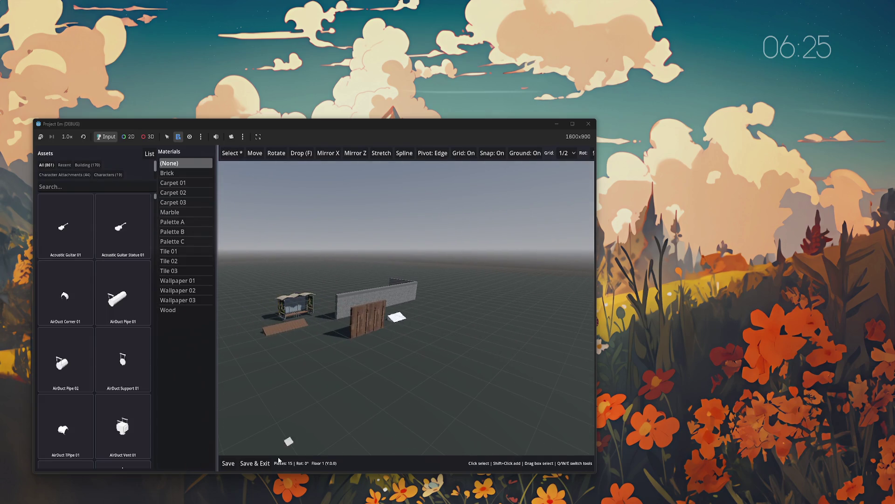
left_click(254, 463)
left_click(353, 280)
mouse_move(362, 368)
left_mouse_down()
mouse_move(408, 372)
mouse_move(335, 376)
left_mouse_up()
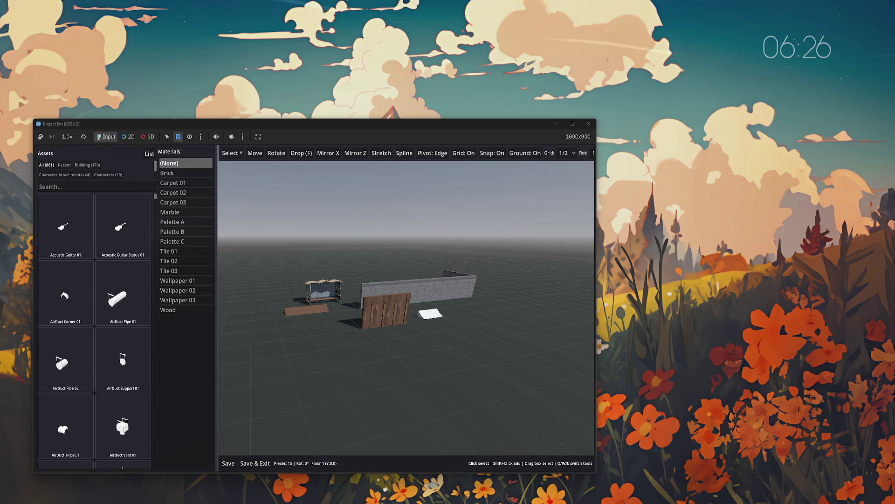
left_click_drag(329, 354, 410, 353)
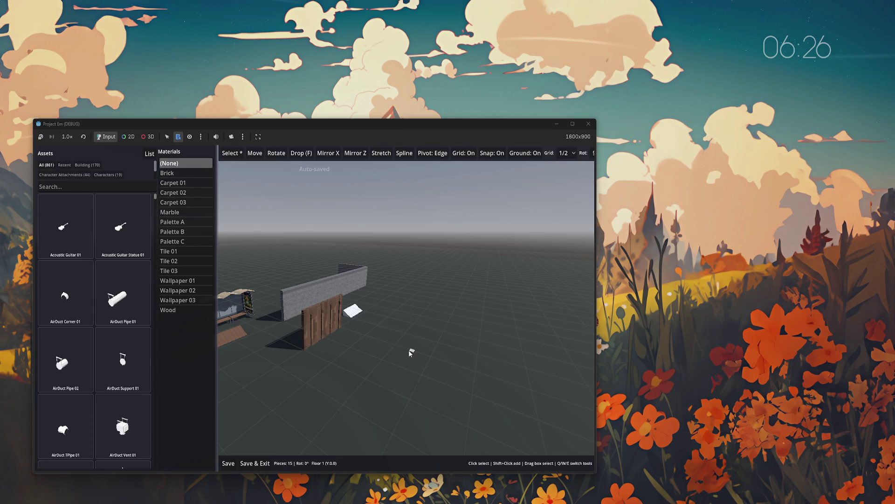
- Filter to Characters and try the Characters model in Palette A, then DragQueen 01 in Palette B
left_click(116, 172)
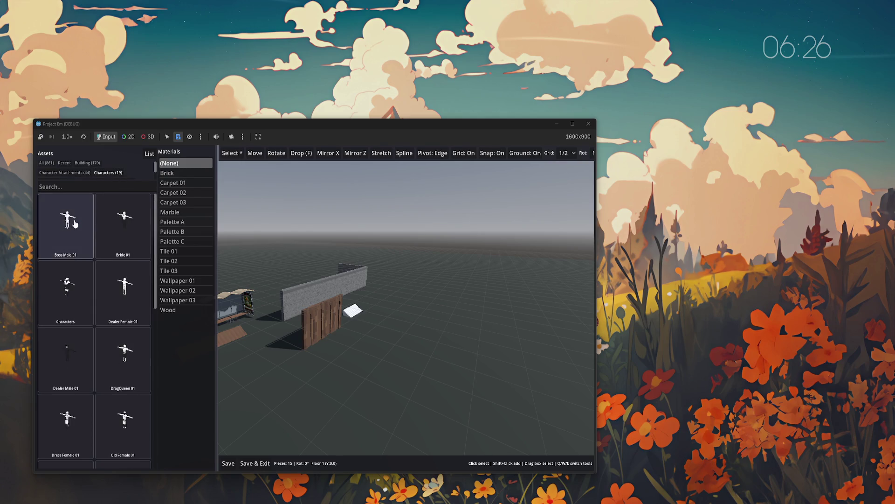
left_click(172, 222)
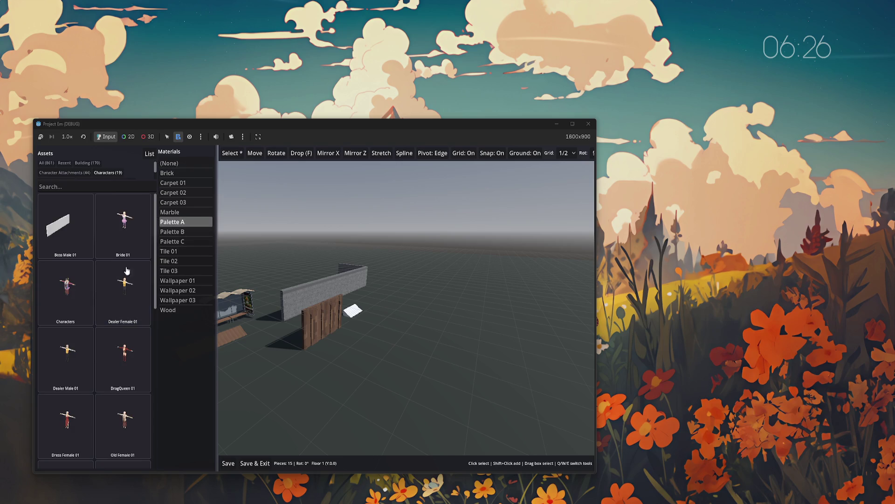
left_click(65, 291)
key("w")
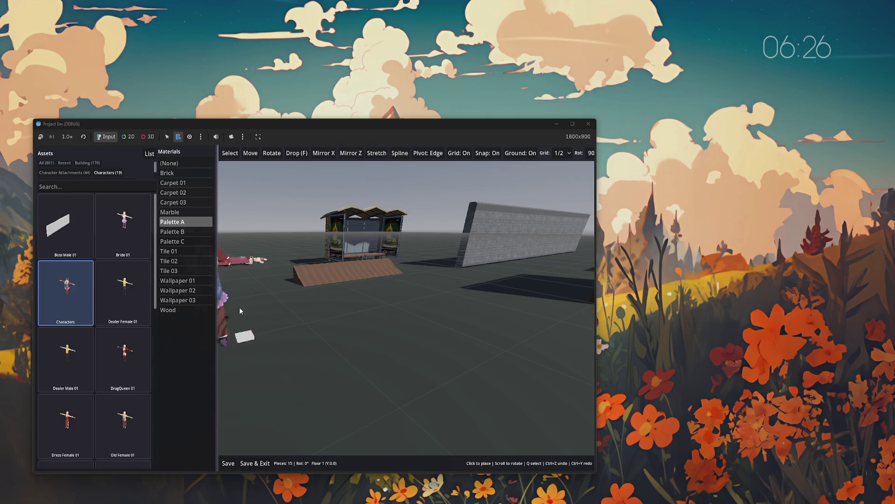
left_click(172, 231)
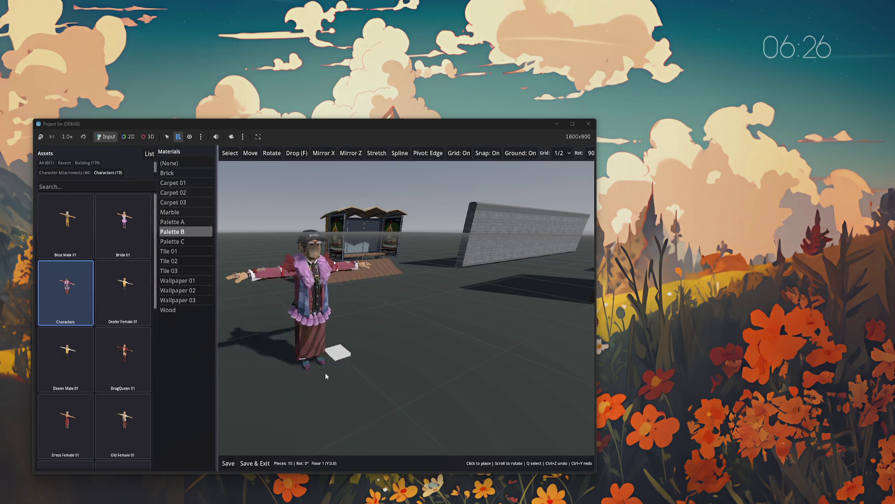
left_click(131, 351)
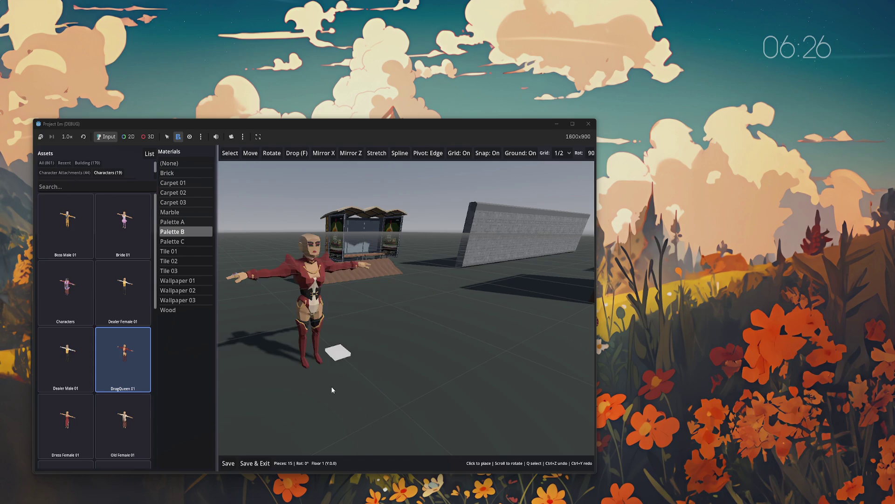
mouse_move(340, 397)
left_mouse_down()
mouse_move(262, 396)
mouse_move(287, 393)
left_mouse_up()
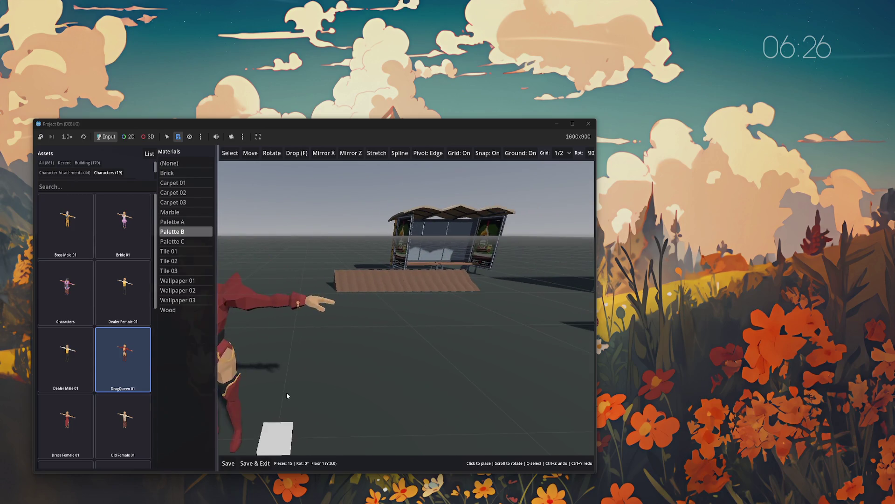
- Set pivot to Corner and preview Old Female 01/02, Dress Female 01, Old Male 01, Performer Male 01, DragQueen 01
left_click(429, 153)
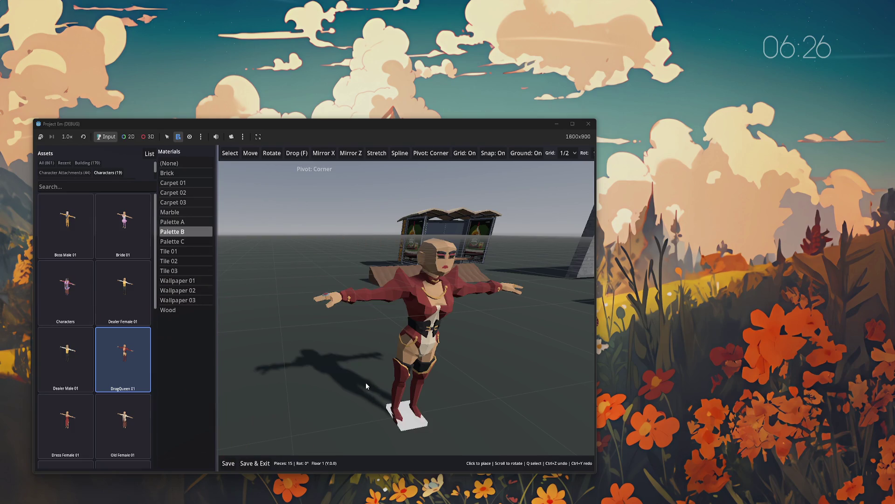
left_click(133, 416)
left_click(66, 420)
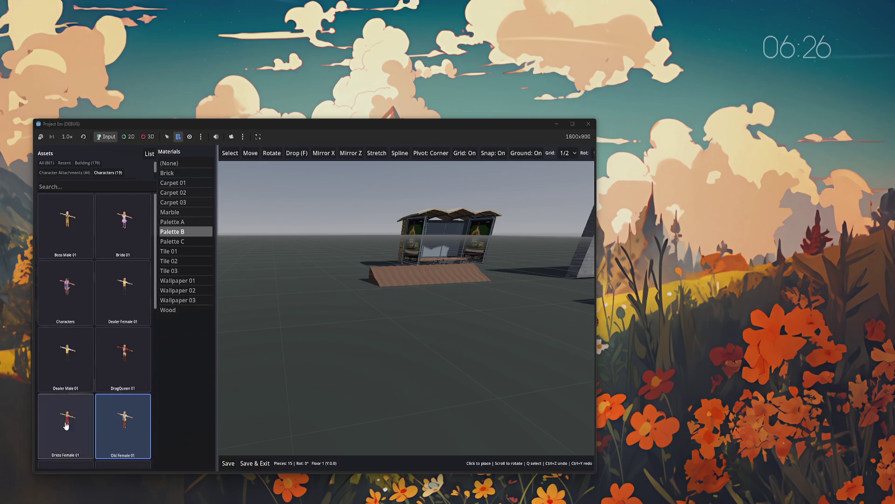
scroll(112, 363, "down", 1)
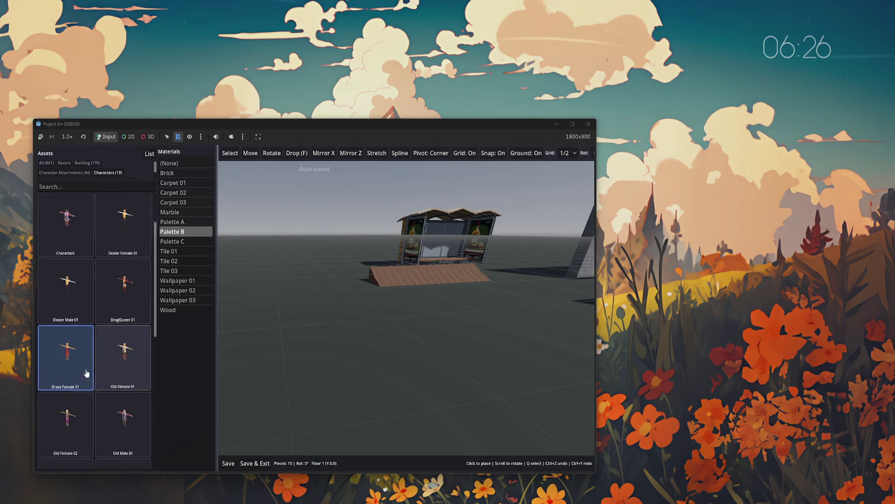
left_click(66, 420)
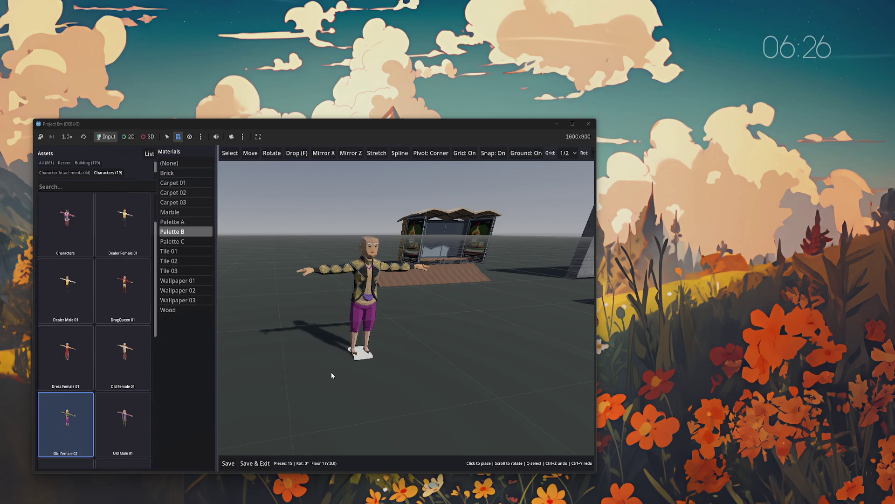
scroll(122, 359, "down", 1)
left_click(126, 321)
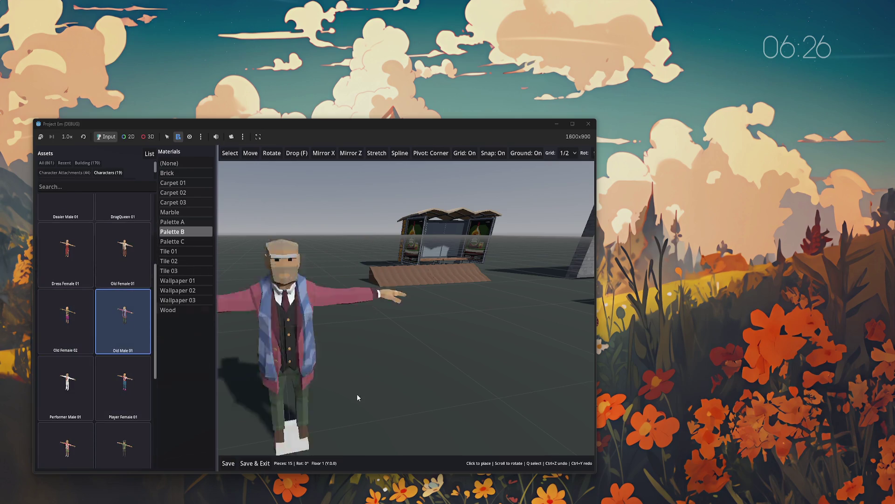
left_click(56, 400)
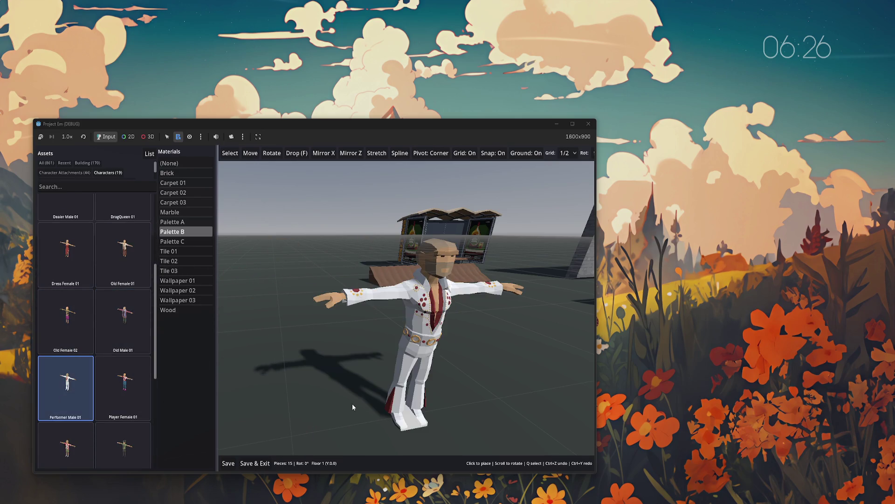
scroll(353, 407, "down", 1)
scroll(116, 382, "up", 3)
left_click(116, 382)
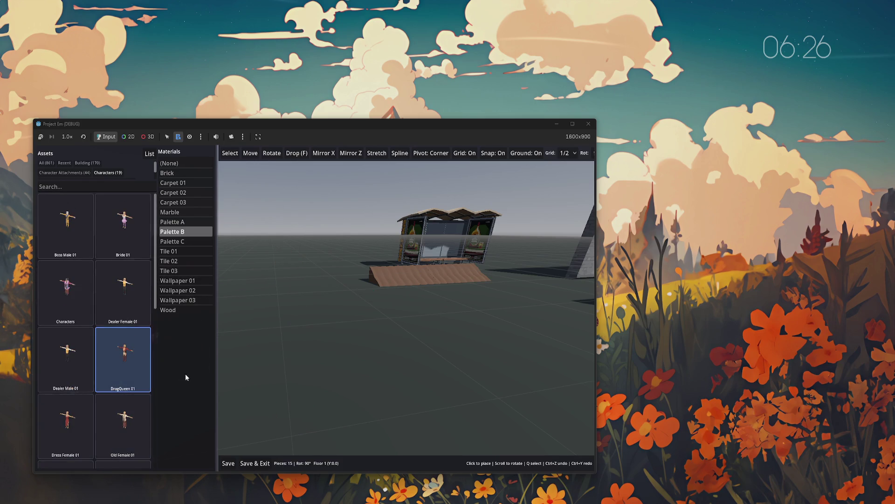
- Pick the Characters model again and give it the Tile 01 material
left_click(65, 296)
scroll(337, 385, "down", 3)
scroll(338, 387, "down", 2)
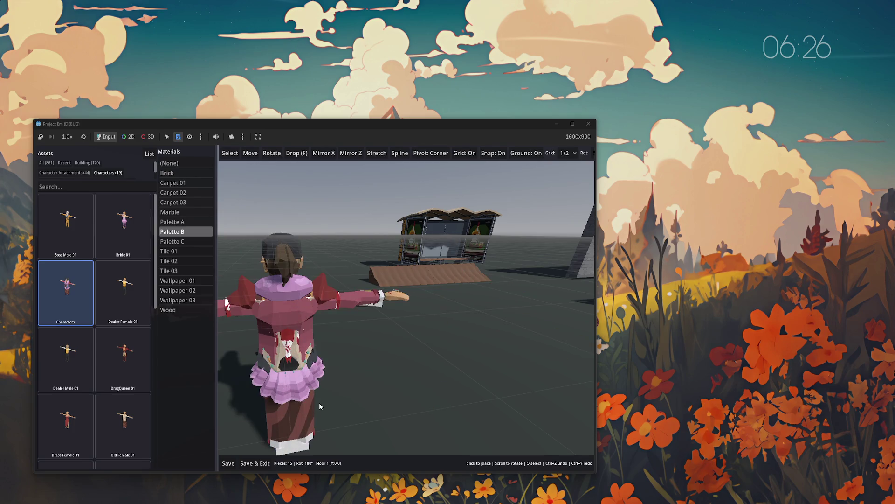
scroll(319, 406, "down", 2)
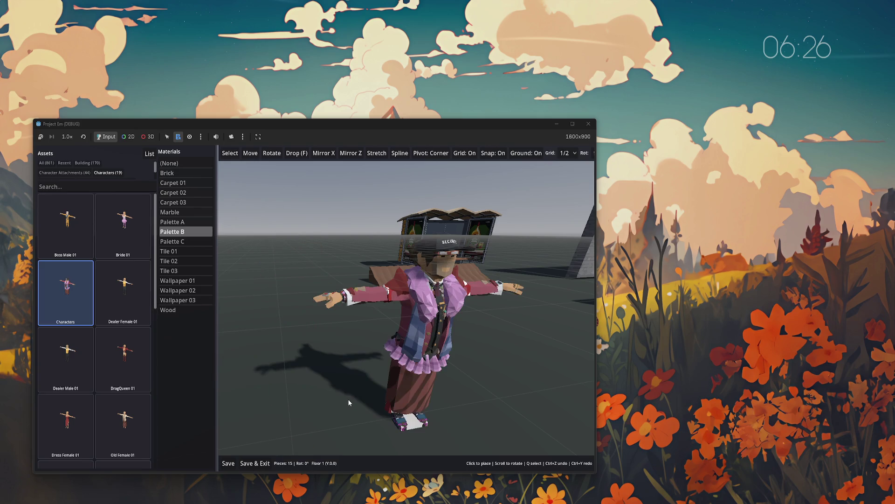
left_click(183, 252)
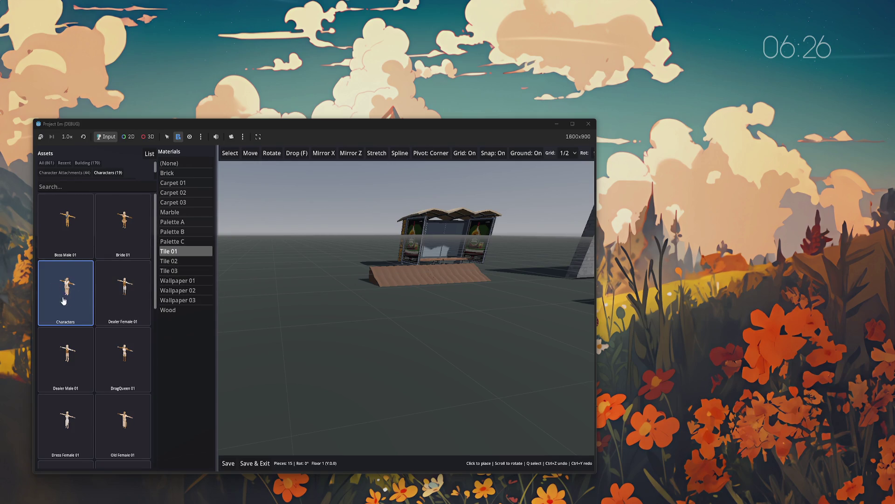
- After previewing Boss Male 01, select Bride 01 with Pivot: Edge and the Palette C material
left_click(65, 224)
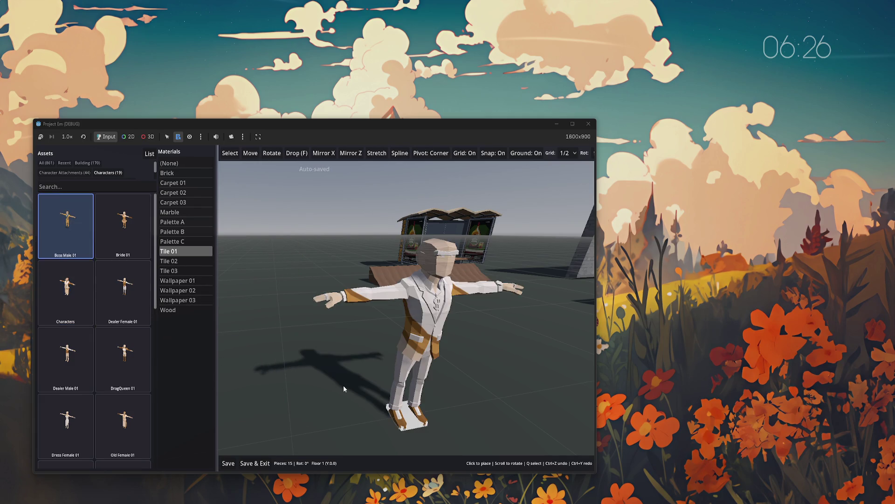
left_click(123, 224)
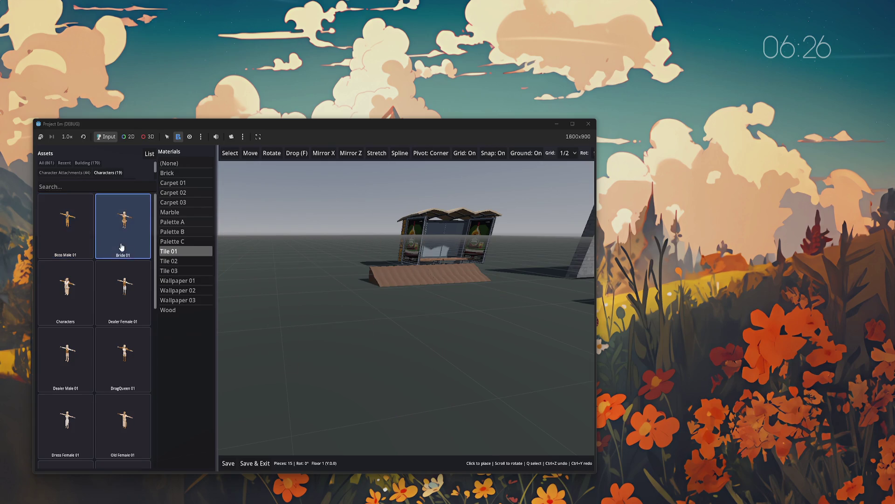
key("p")
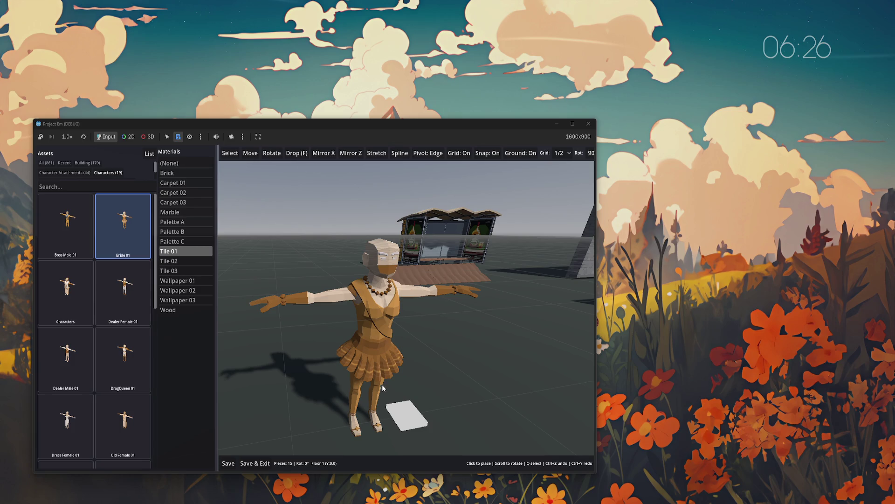
left_click(173, 241)
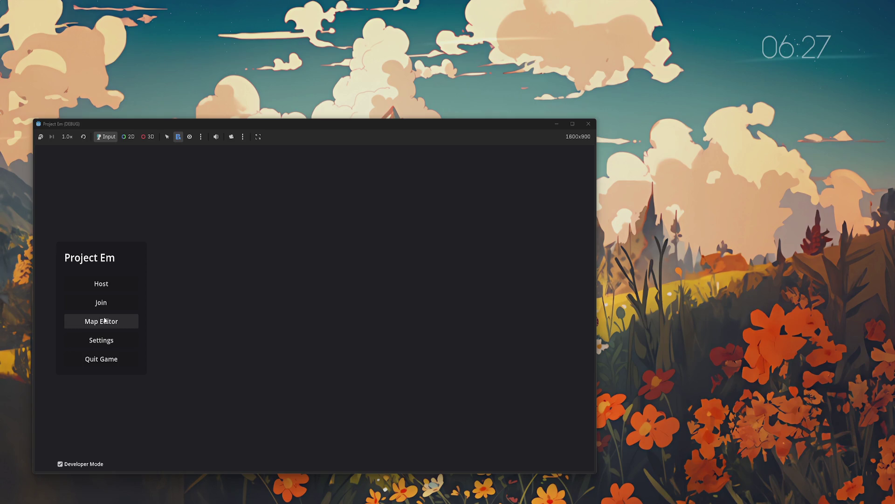
- Open the Test world, view the walls from above, then save and exit
left_click(116, 322)
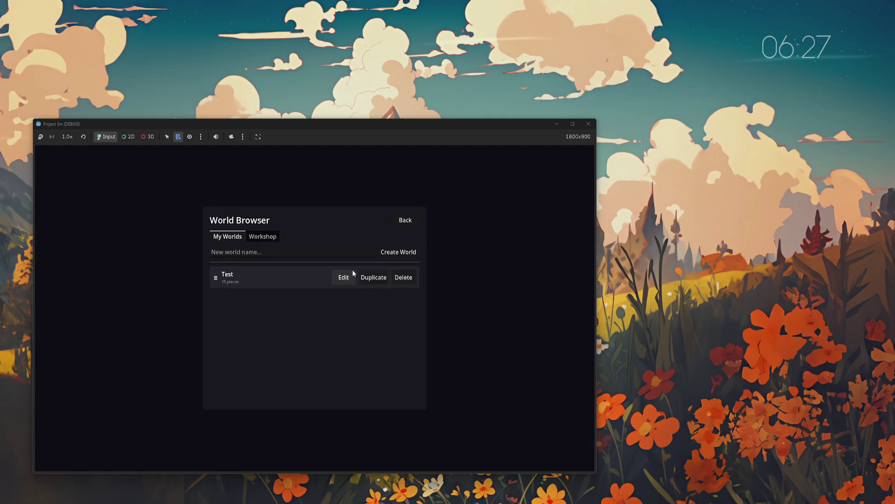
left_click(343, 276)
mouse_move(346, 359)
left_mouse_down()
mouse_move(416, 348)
mouse_move(348, 354)
mouse_move(266, 340)
left_mouse_up()
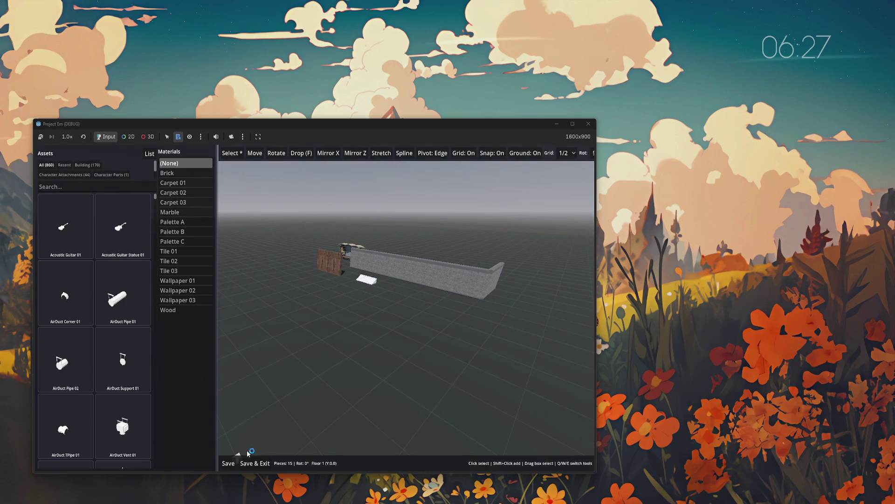
left_click(255, 463)
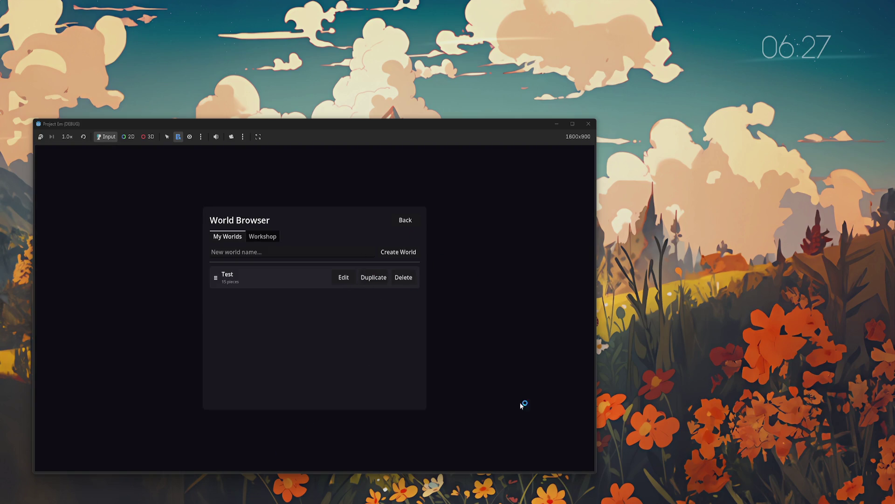
- Restart the game and reopen the Test world in the map editor
key("F5")
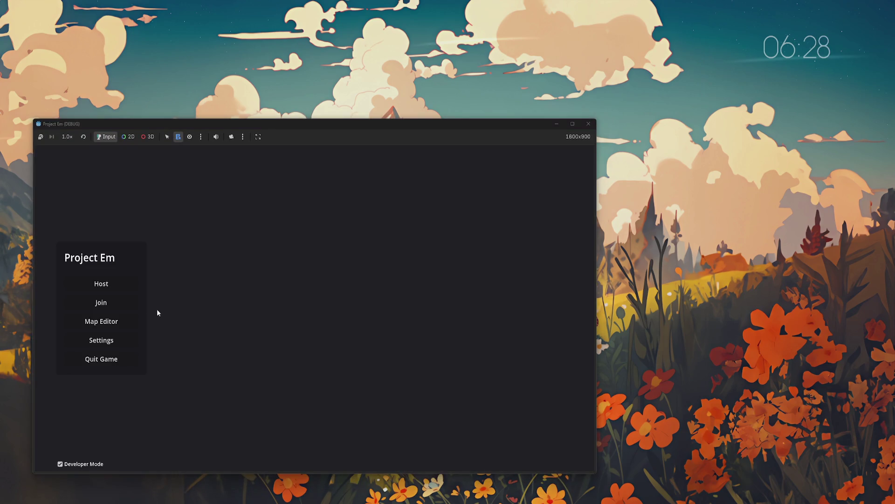
left_click(101, 322)
left_click(345, 278)
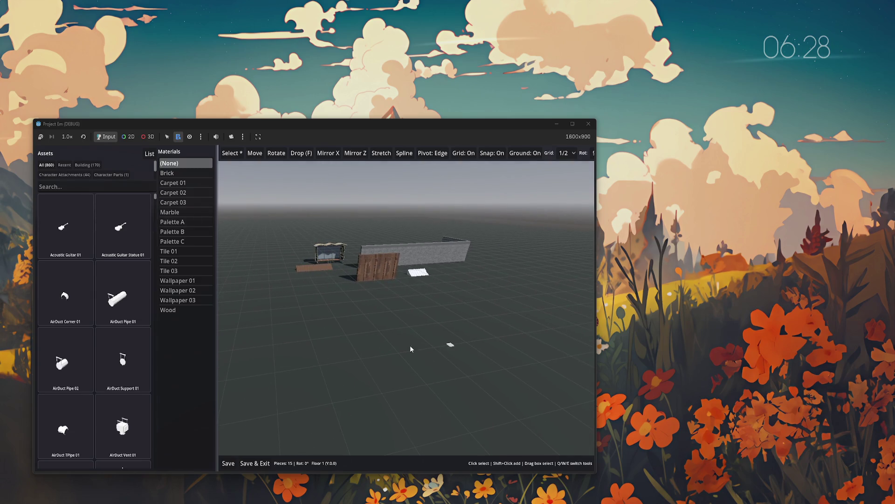
- Switch to the Characters category and pick Dealer Female 01, then return to selecting
left_click(111, 175)
scroll(102, 174, "down", 2)
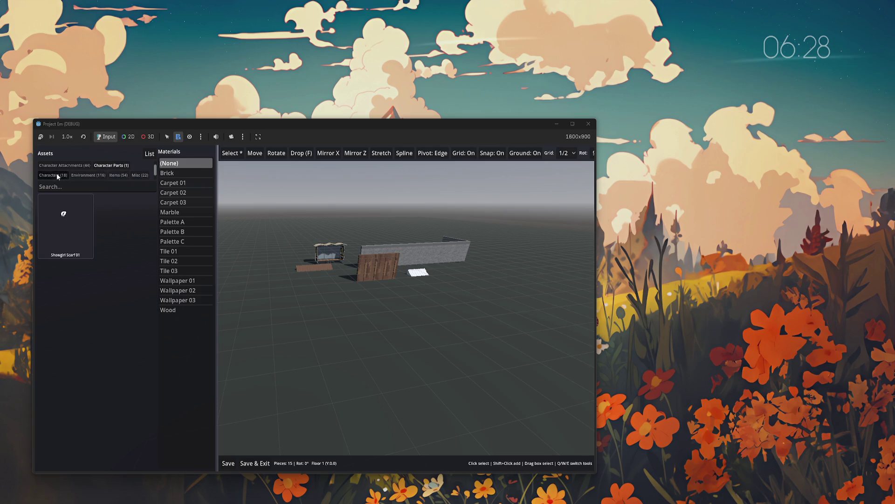
left_click(57, 175)
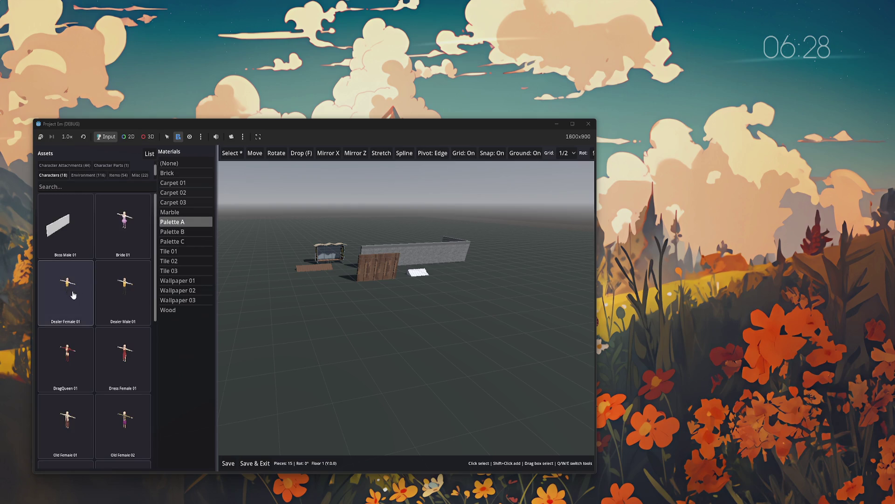
left_click(72, 294)
key("q")
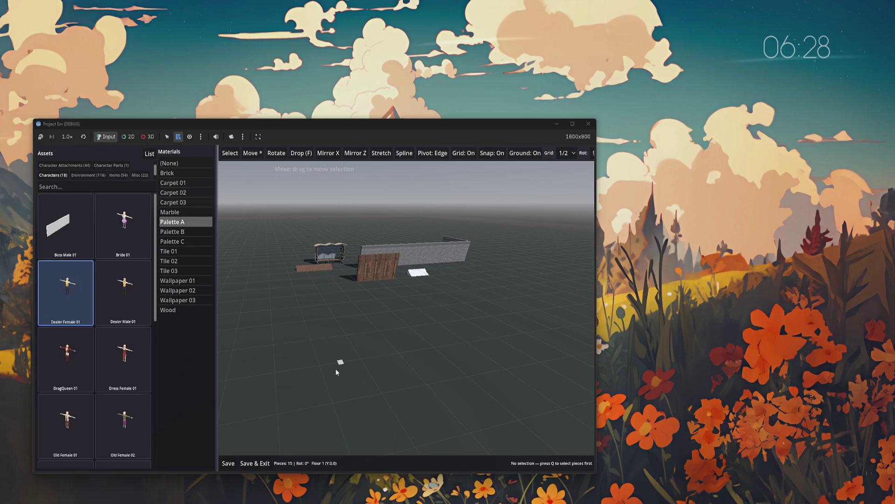
scroll(331, 373, "up", 5)
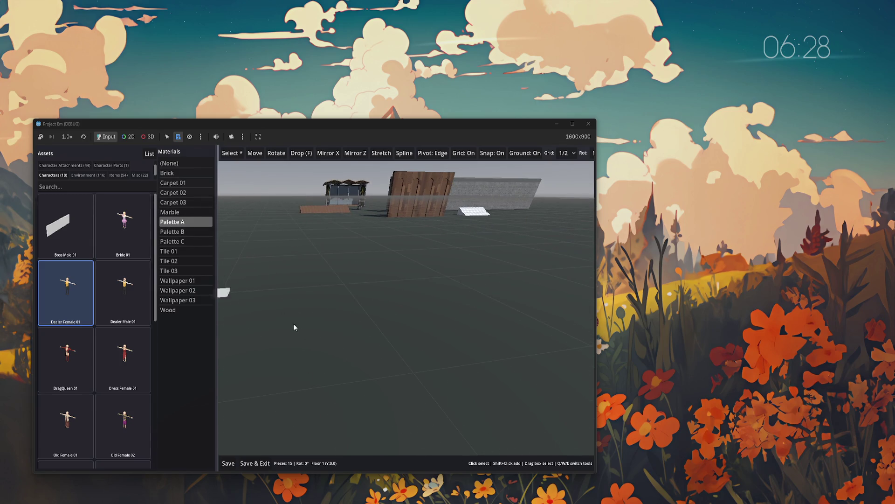
- Turn grid snapping off and try Dealer Female 01, DragQueen 01 and Staff Male 01 without placing any
left_click(83, 293)
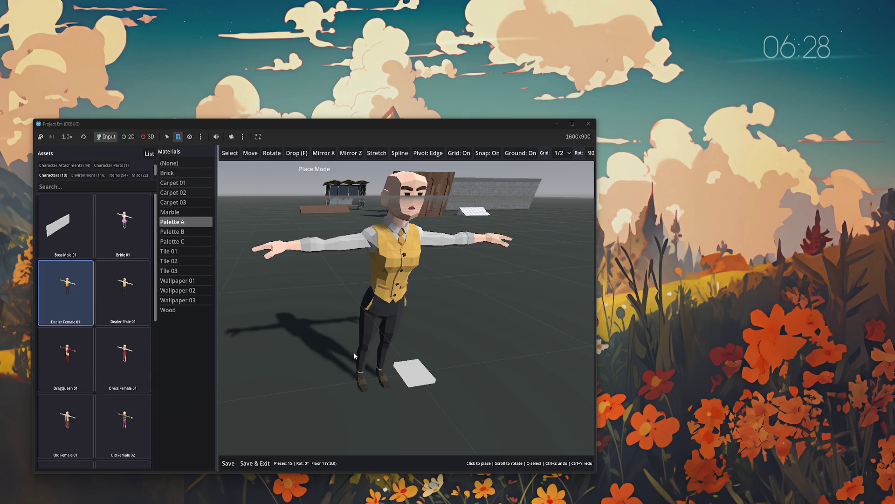
key("g")
left_click(68, 359)
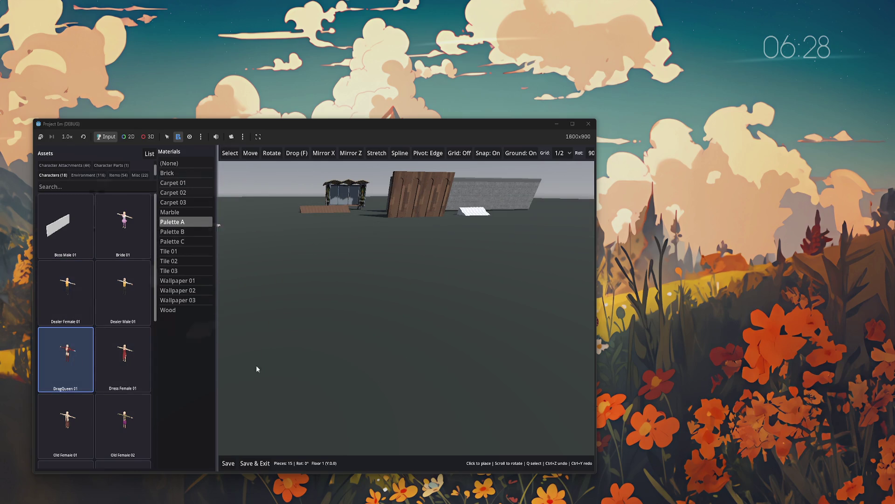
scroll(280, 382, "down", 2)
scroll(95, 353, "down", 5)
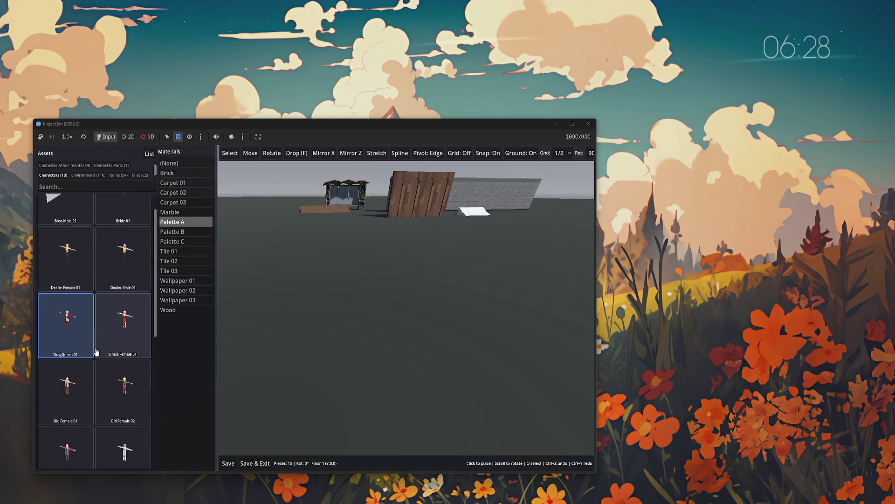
left_click(65, 431)
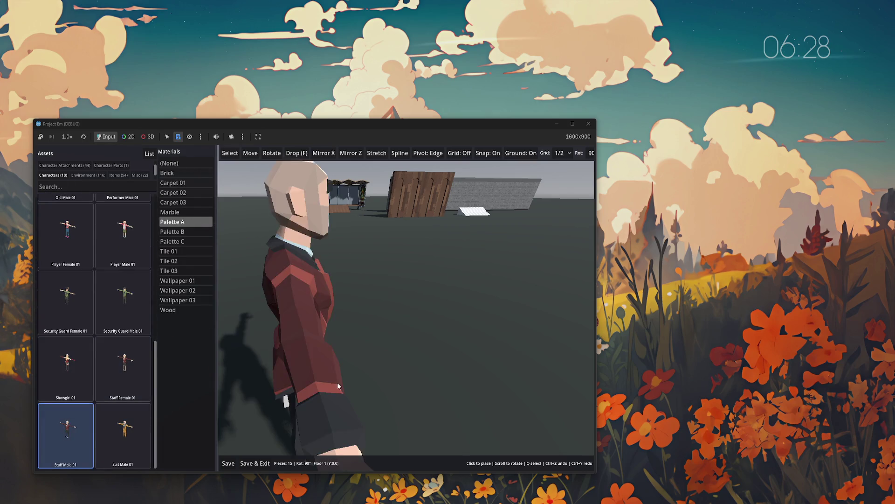
scroll(334, 349, "down", 2)
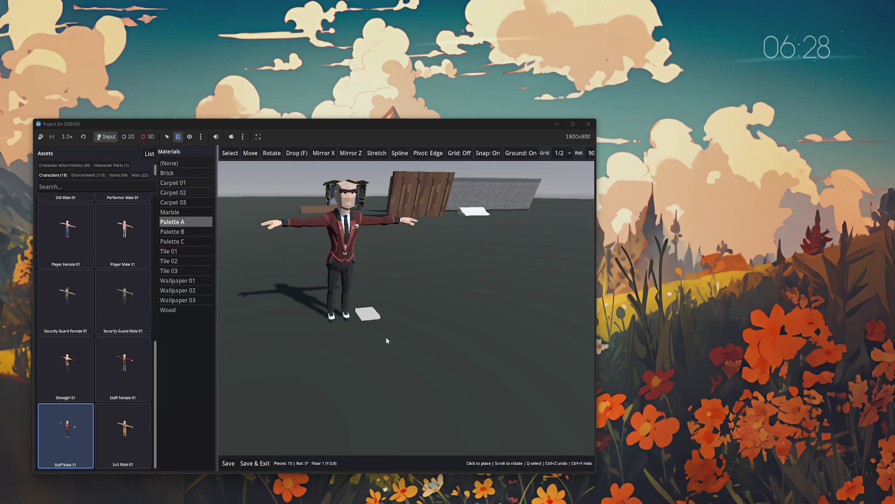
key("Escape")
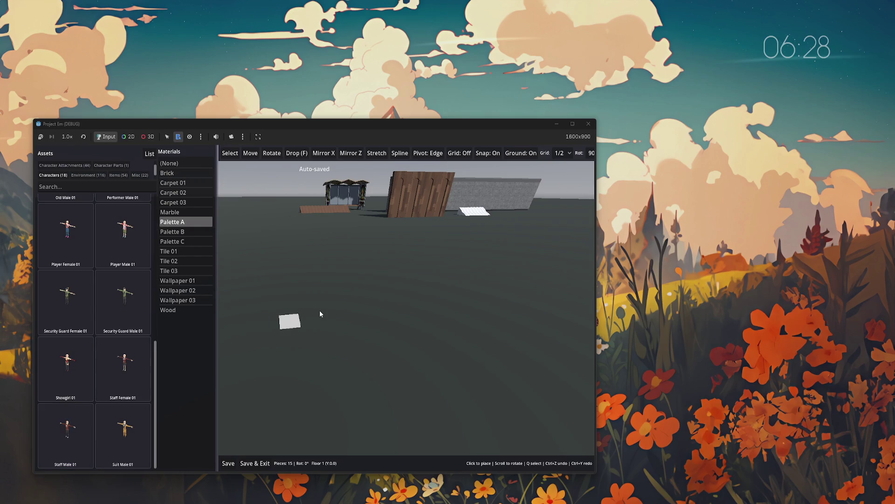
scroll(365, 287, "up", 5)
mouse_move(367, 290)
left_mouse_down()
mouse_move(371, 309)
mouse_move(469, 280)
mouse_move(471, 315)
mouse_move(443, 317)
mouse_move(474, 321)
left_mouse_up()
- Move the camera in and around the bus shelter, brick wall and fence, then pull back to see everything
key("w")
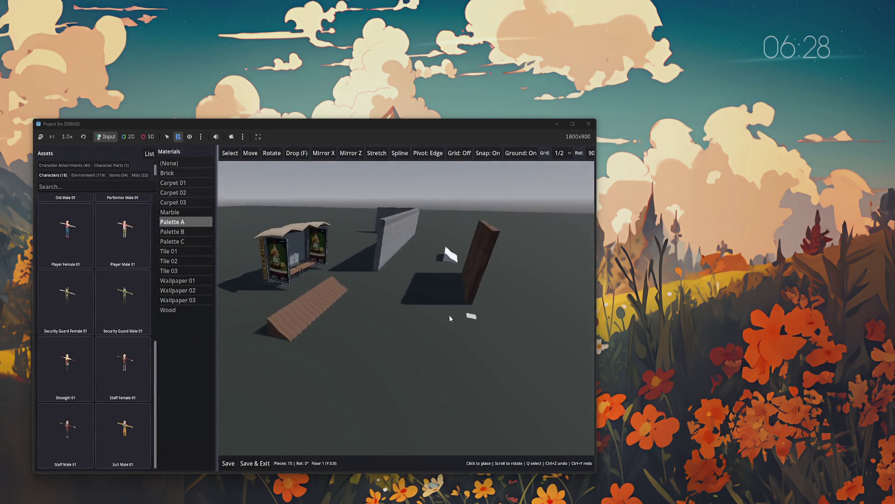
key("d")
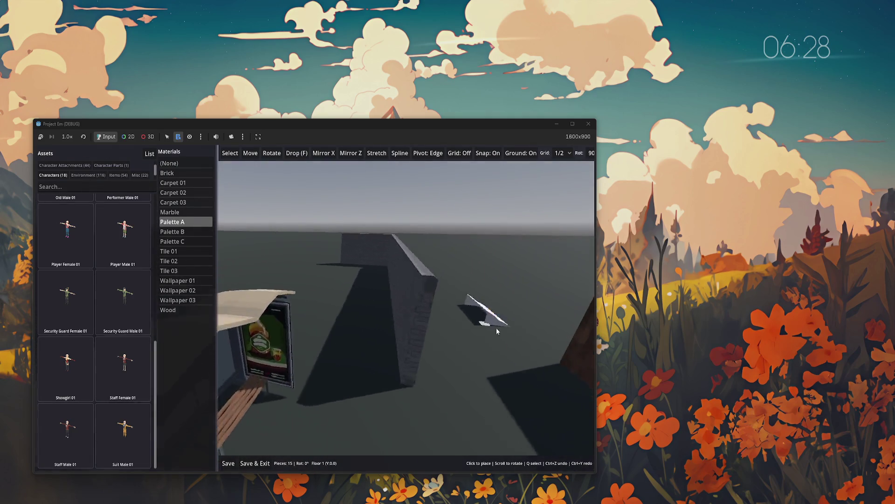
key("s")
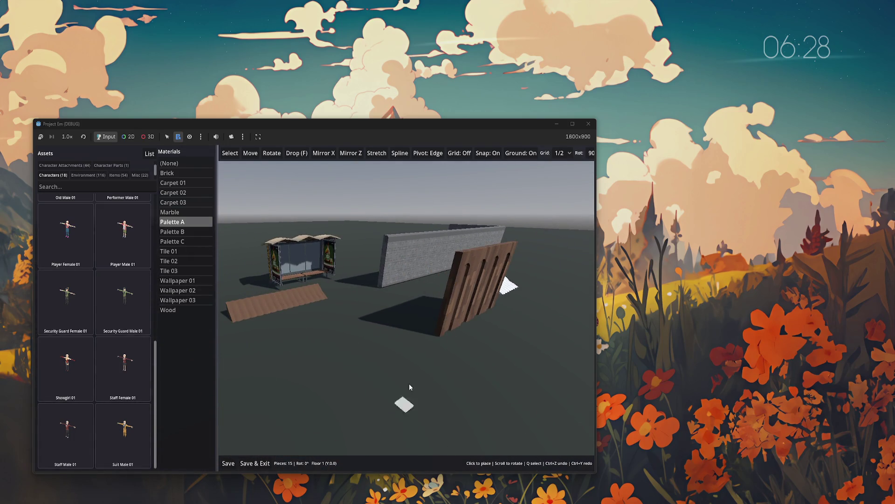
key("s")
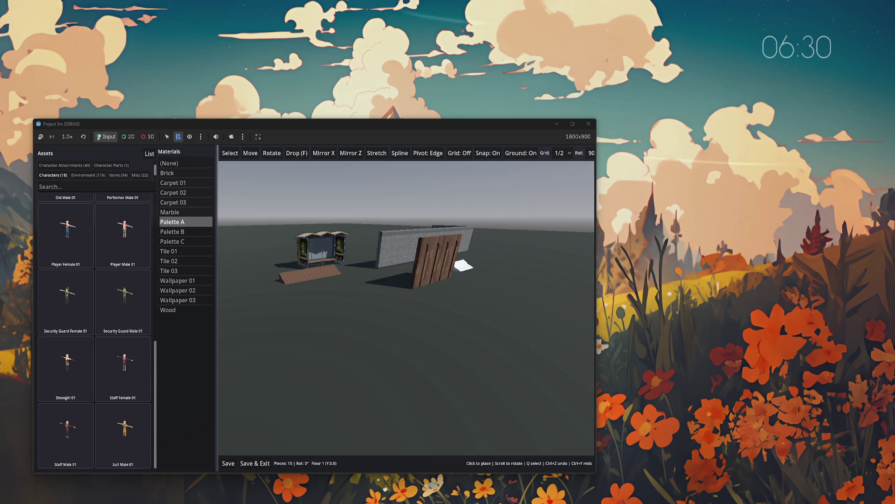
- Switch the Assets panel to List view so characters appear by name
left_click(150, 154)
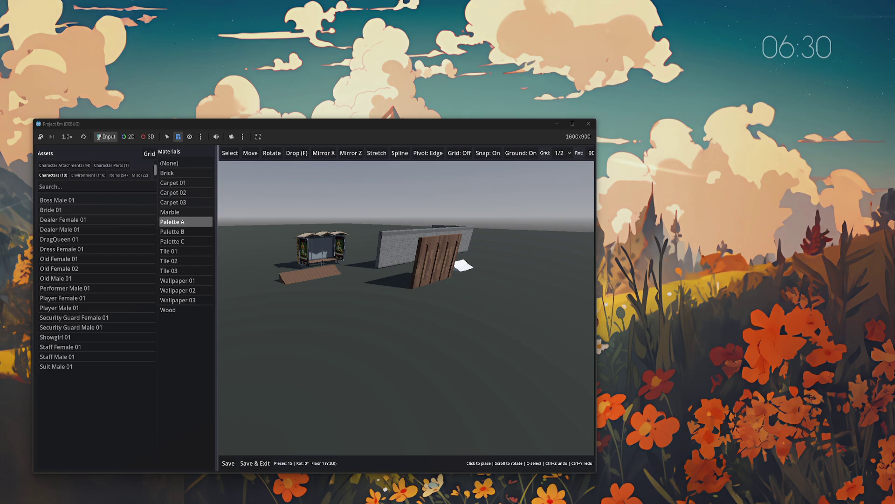
- Switch the Assets panel back to Grid view with thumbnails
left_click(149, 153)
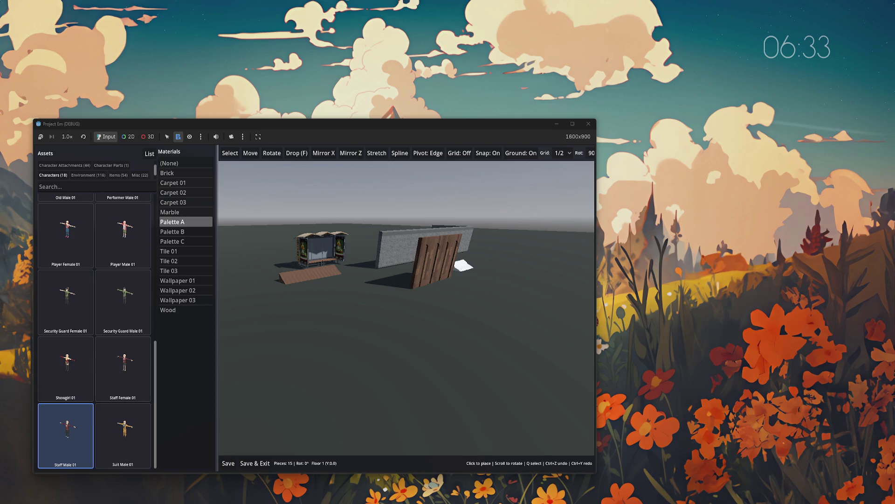
- Close and relaunch the game, then open the Test world from Map Editor
key("alt+F4")
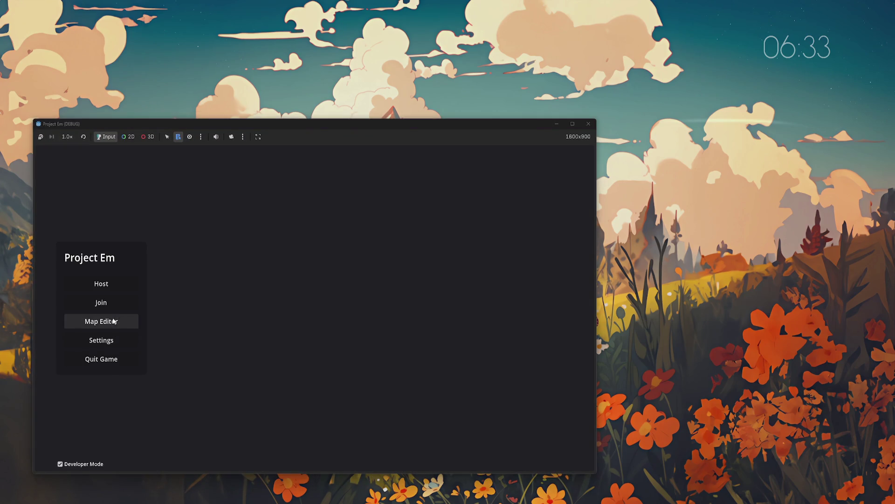
left_click(114, 321)
left_click(345, 278)
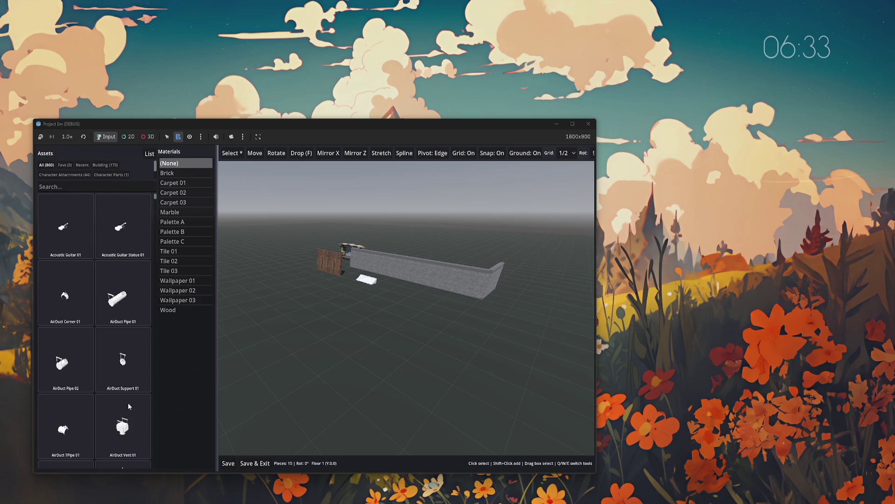
- Toggle the Assets panel to List view and back to Grid view
left_click(149, 154)
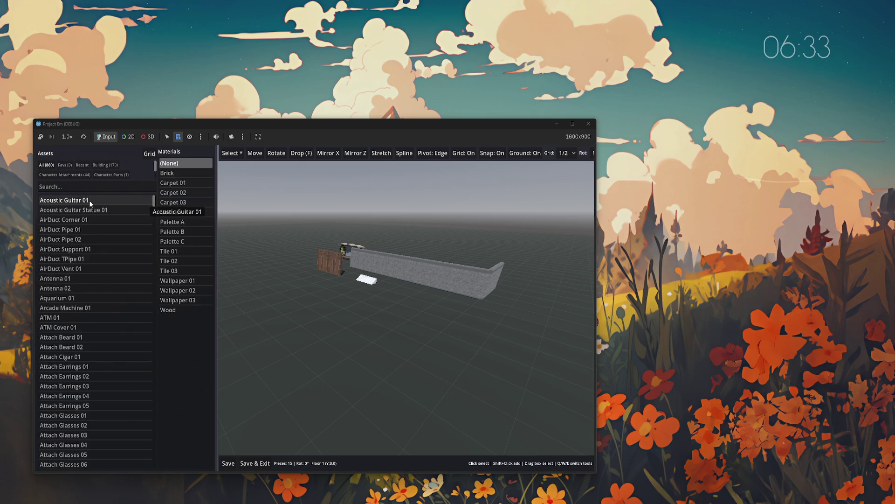
left_click(149, 153)
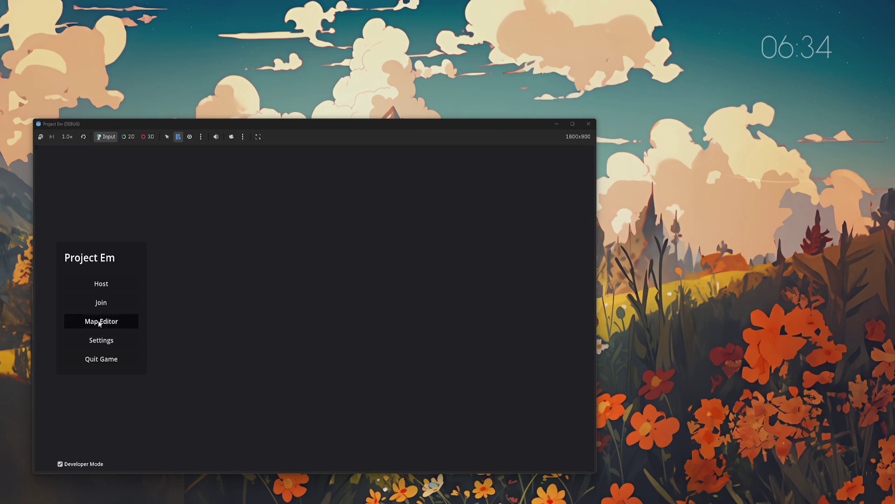
left_click(96, 320)
left_click(343, 277)
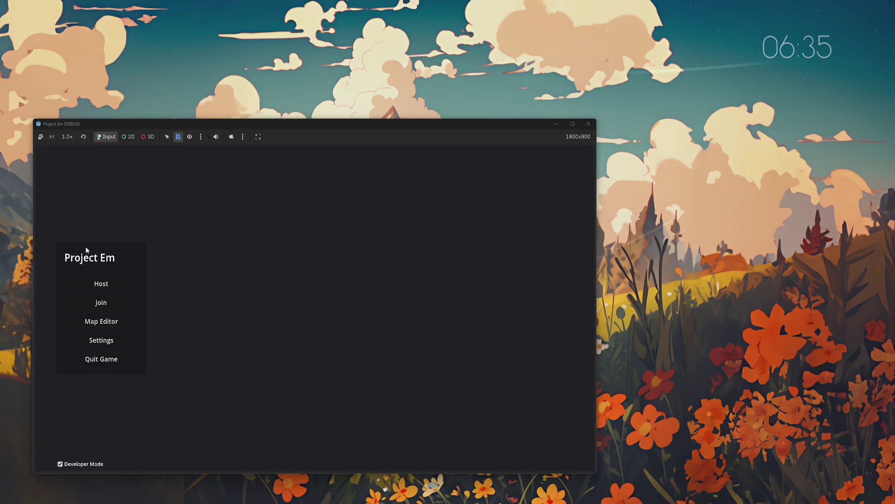
left_click(101, 321)
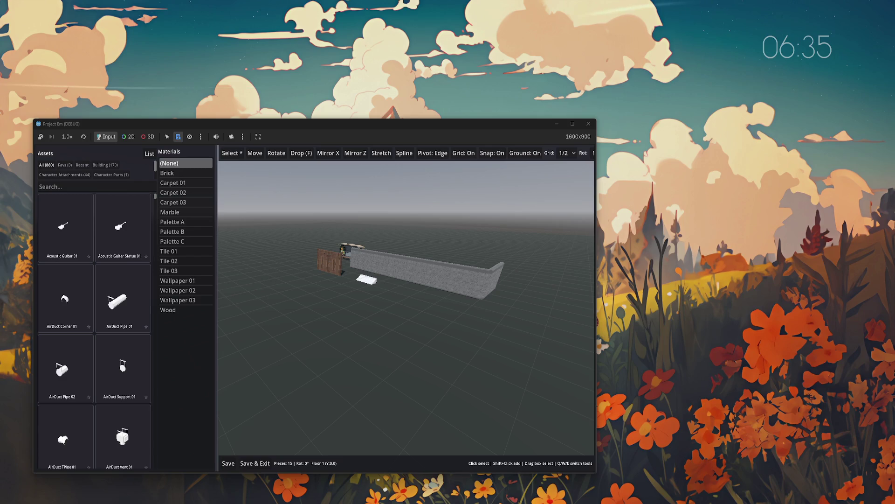
- Shut down the running Project Em game window with Alt+F4
key("alt+F4")
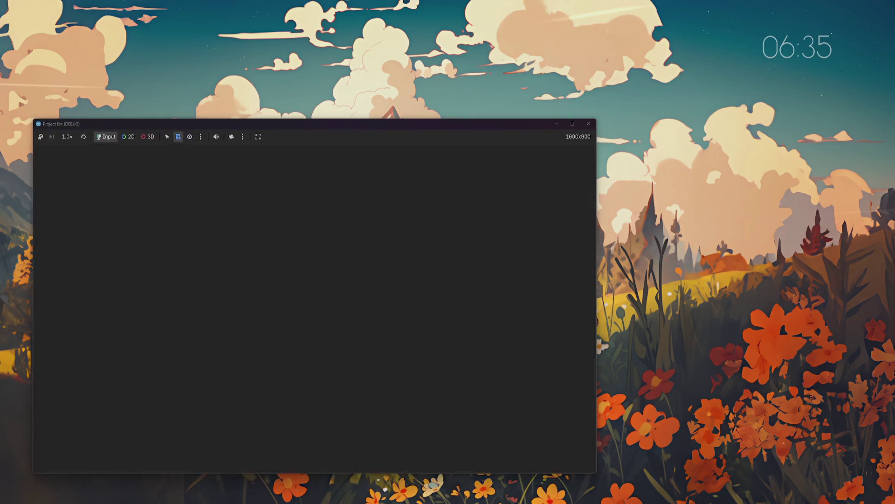
- Restart the game, open the Test world in the map editor, then close the game window
key("Return")
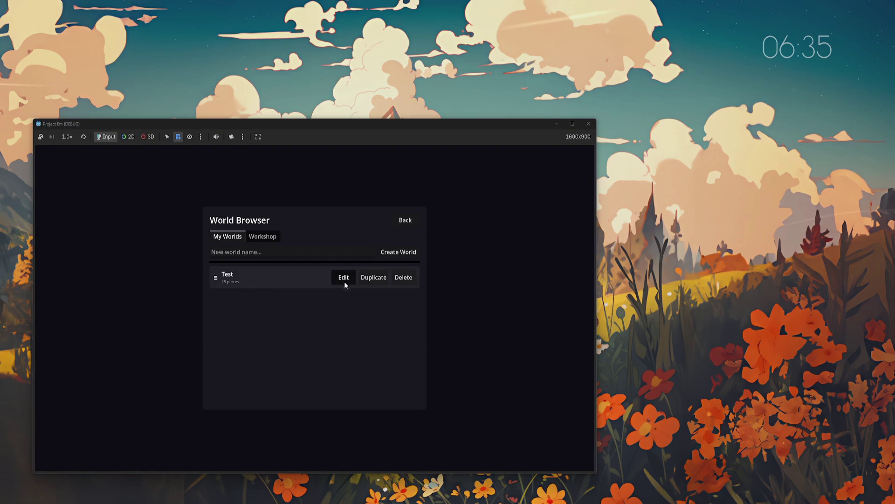
left_click(344, 282)
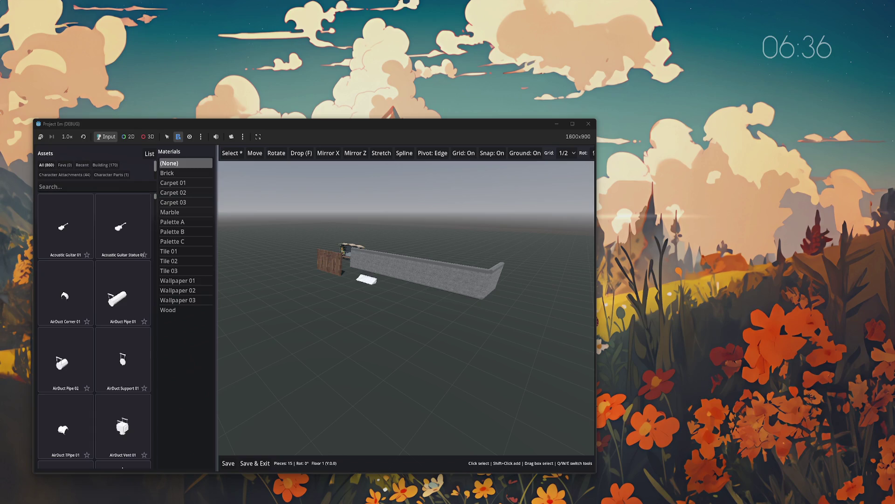
key("alt+F4")
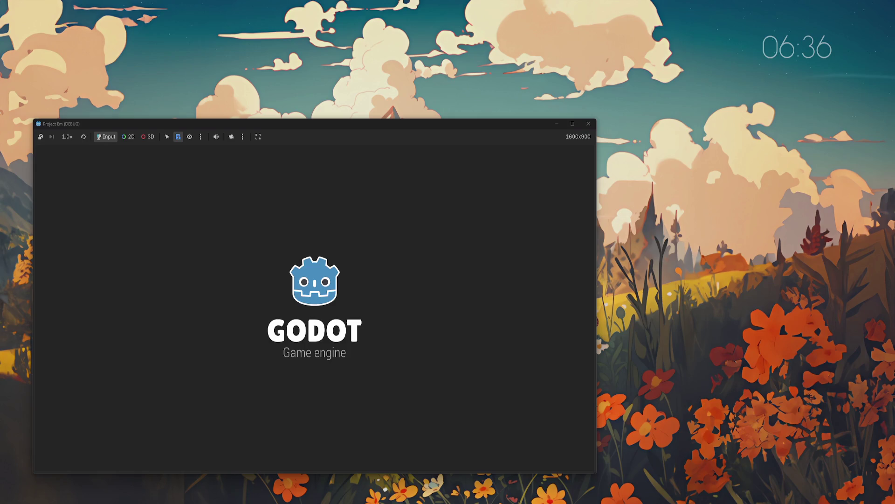
left_click(114, 329)
left_click(340, 277)
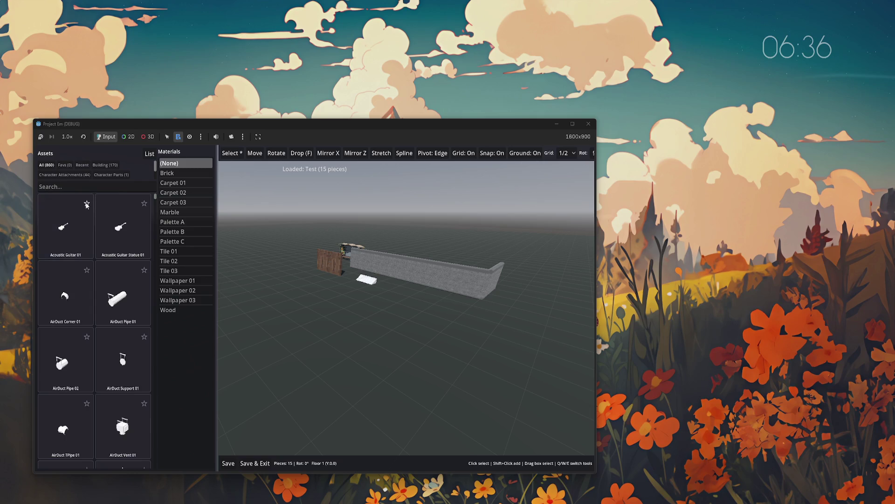
left_click(144, 203)
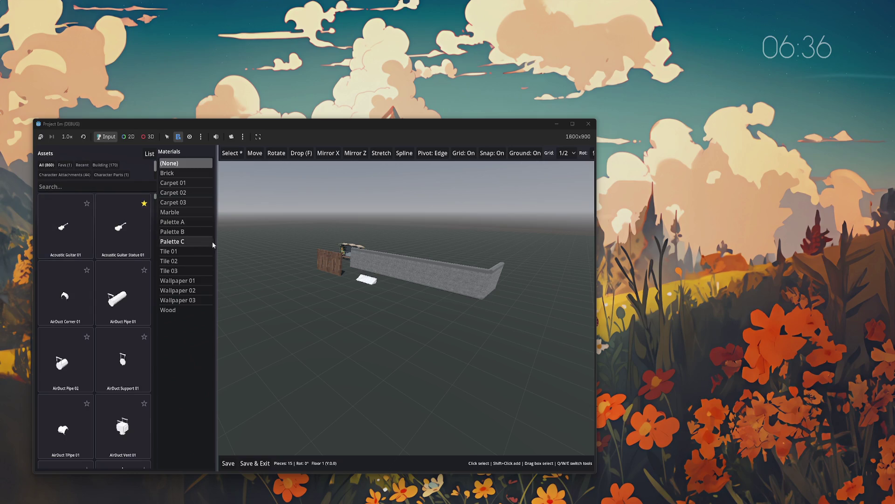
left_click(144, 203)
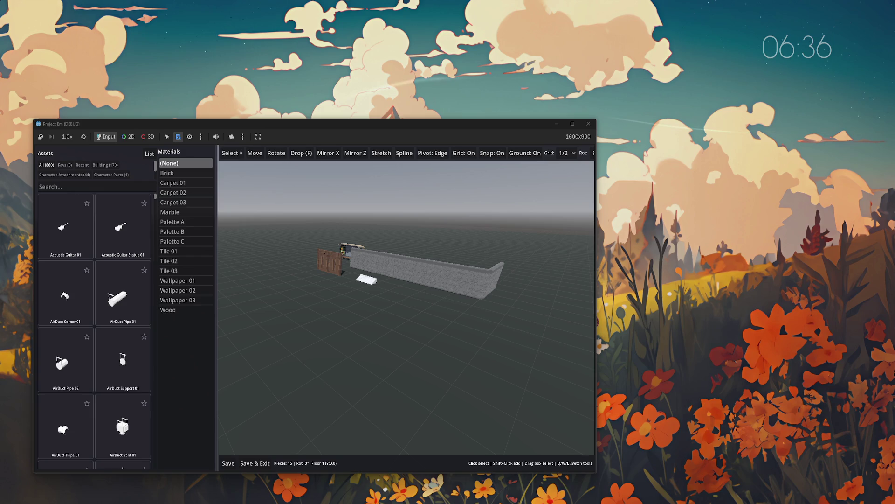
key("F5")
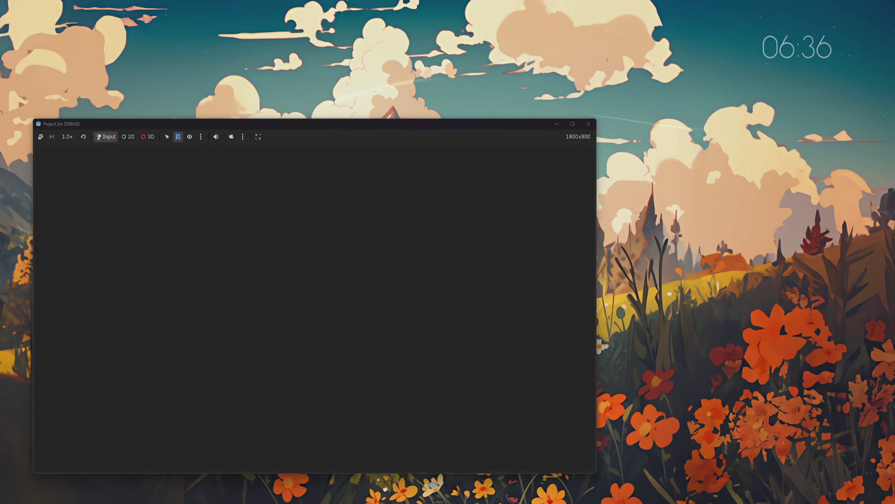
left_click(97, 322)
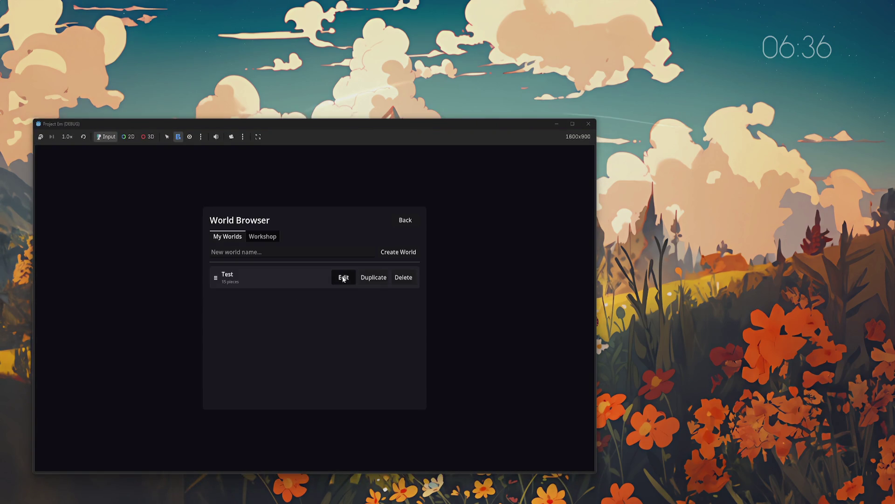
left_click(344, 278)
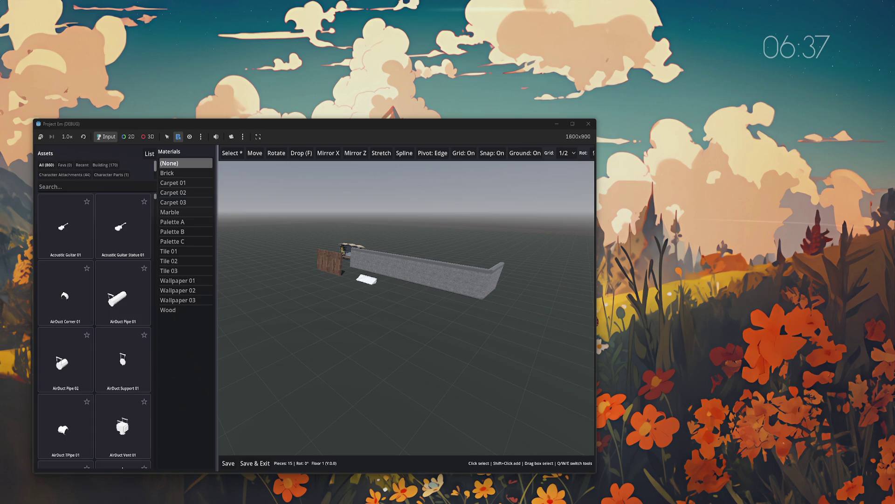
- Choose Wood as the material, then pick Acoustic Guitar 01 and cancel its placement
left_click(196, 310)
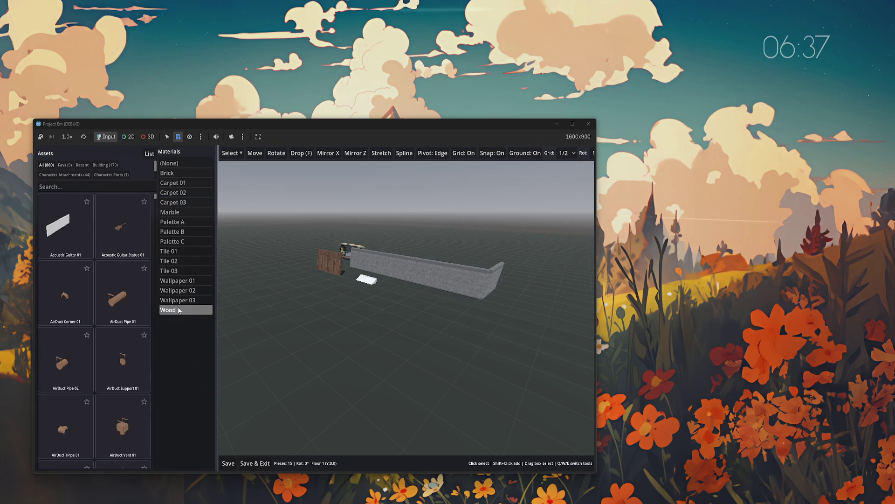
left_click(62, 235)
key("Escape")
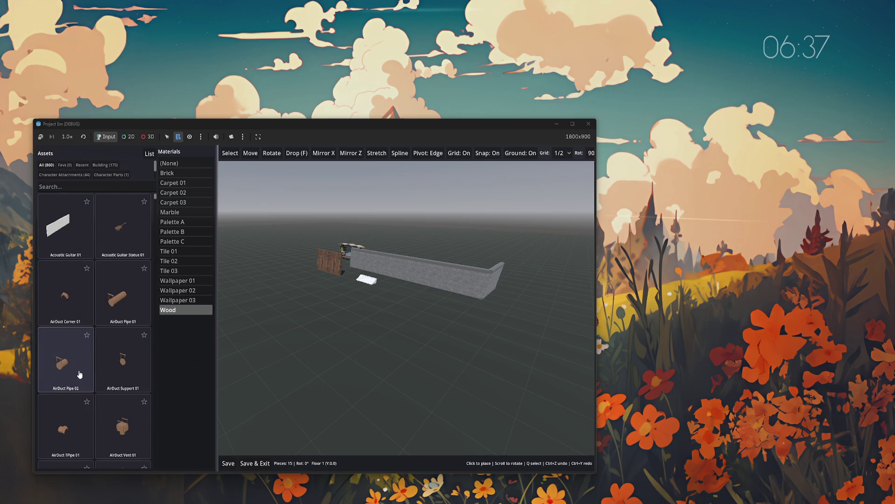
scroll(80, 370, "down", 5)
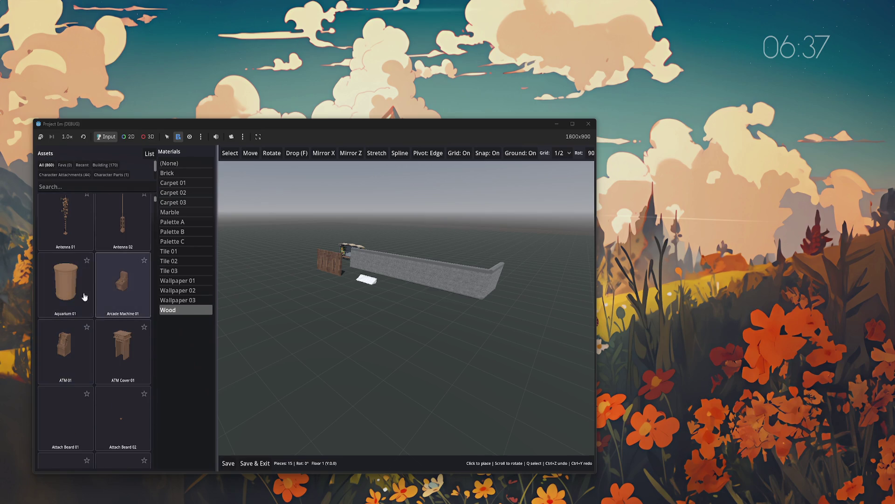
scroll(102, 320, "up", 5)
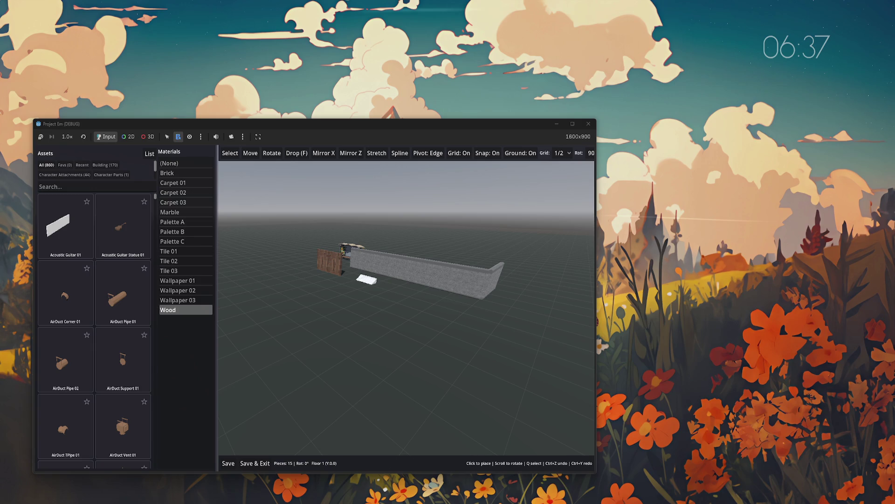
- Relaunch into the Test world editor, star AirDuct Corner 01, and filter assets to favourites
key("alt+F4")
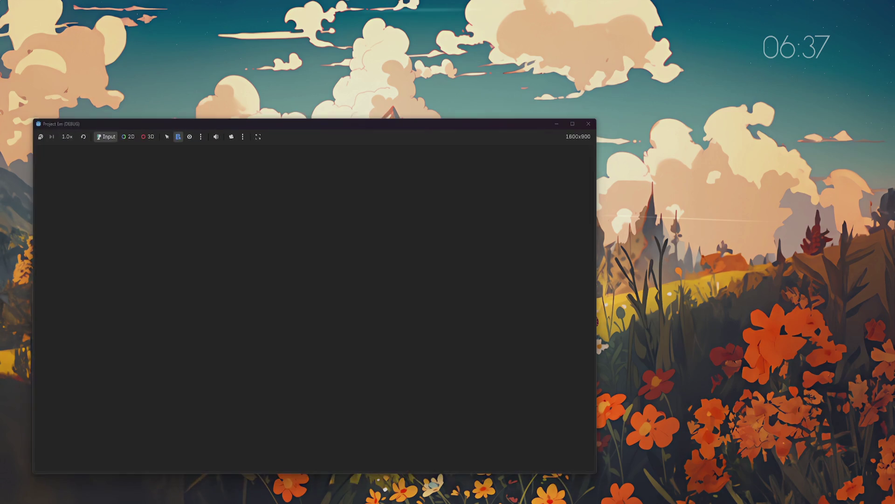
left_click(117, 321)
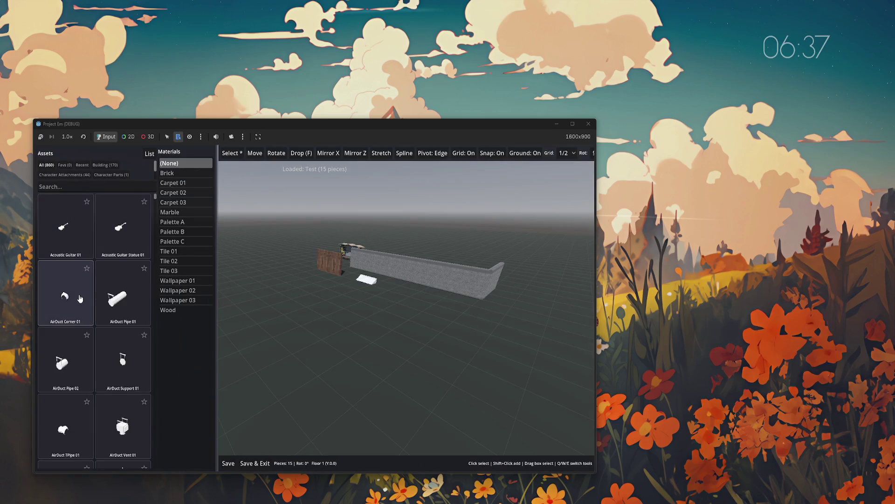
left_click(86, 268)
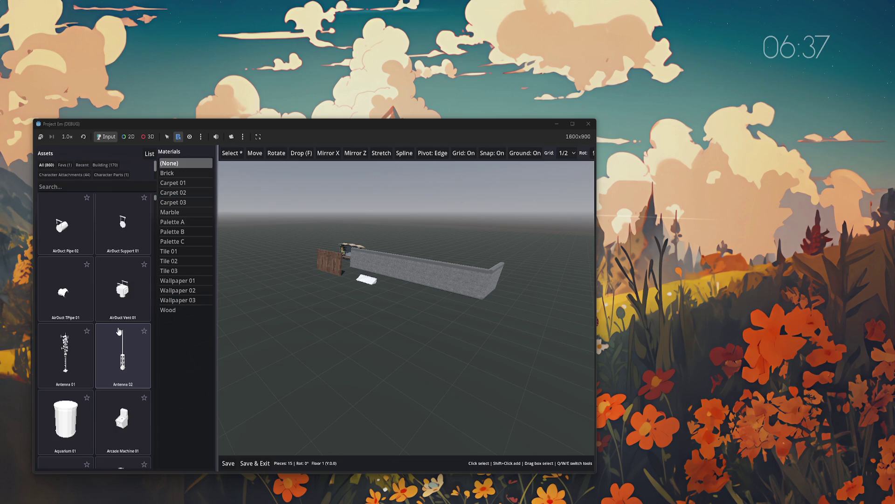
left_click(64, 166)
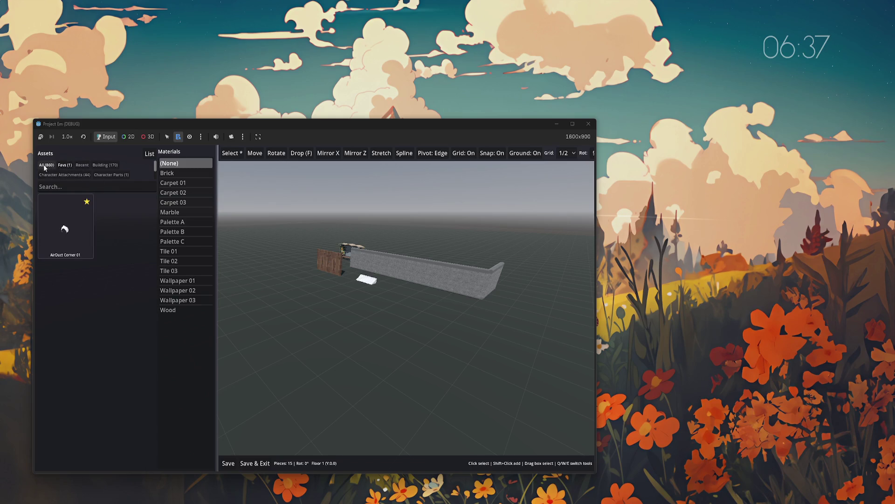
- Unfavourite AirDuct Corner 01, search the assets for 'wall', and star Casino Wall 01
left_click(47, 164)
left_click(87, 268)
left_click(78, 186)
type("wall")
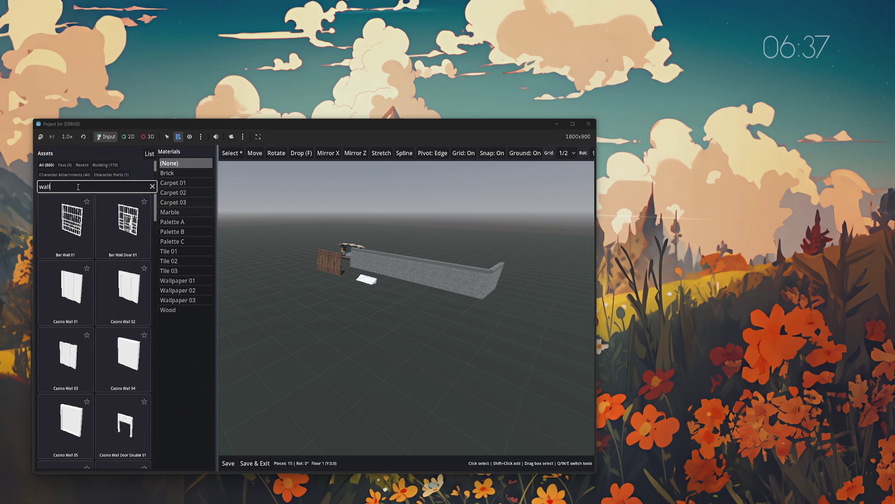
left_click(86, 267)
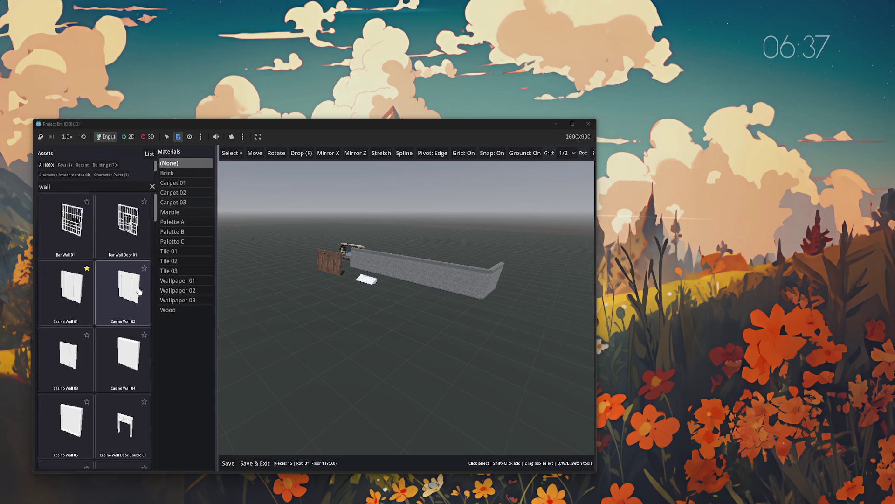
- Switch material to Marble then Brick, star Casino Wall 02 and 04, and list favourites
left_click(172, 212)
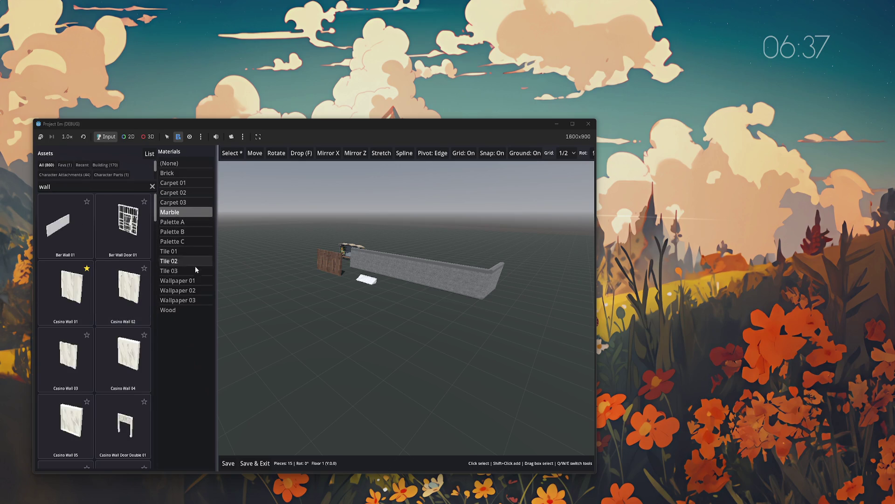
left_click(174, 174)
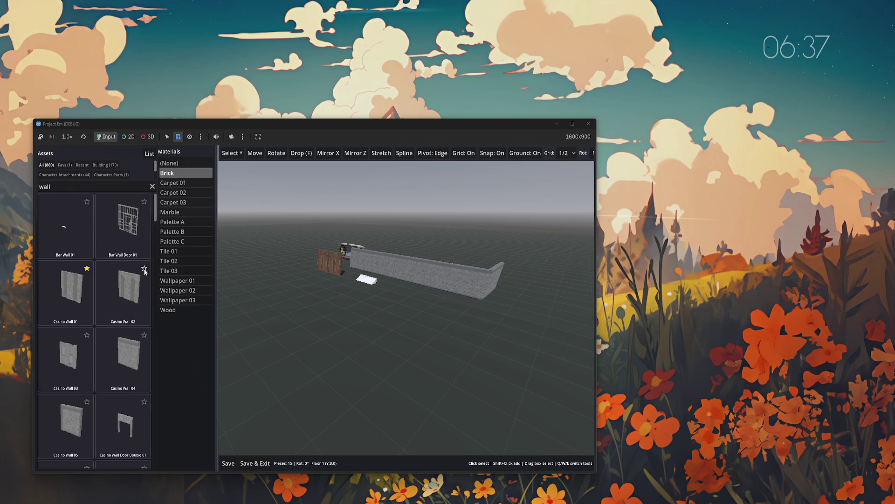
left_click(144, 269)
left_click(144, 335)
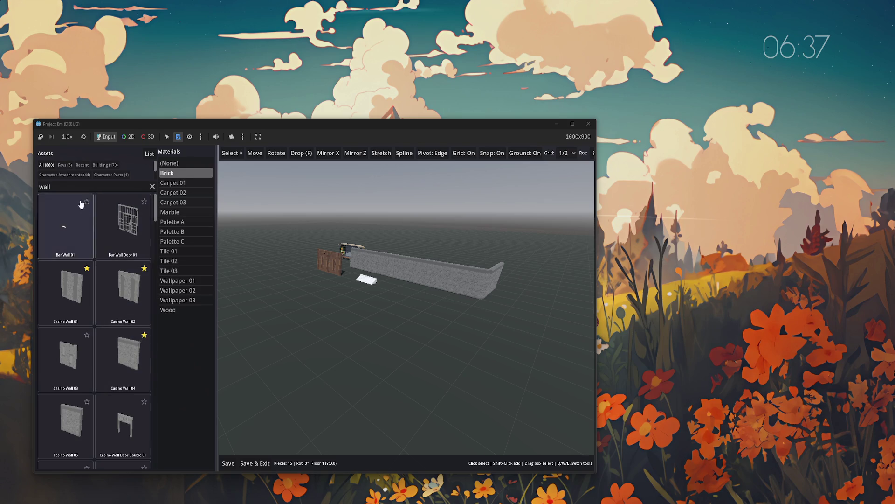
left_click(151, 188)
left_click(65, 164)
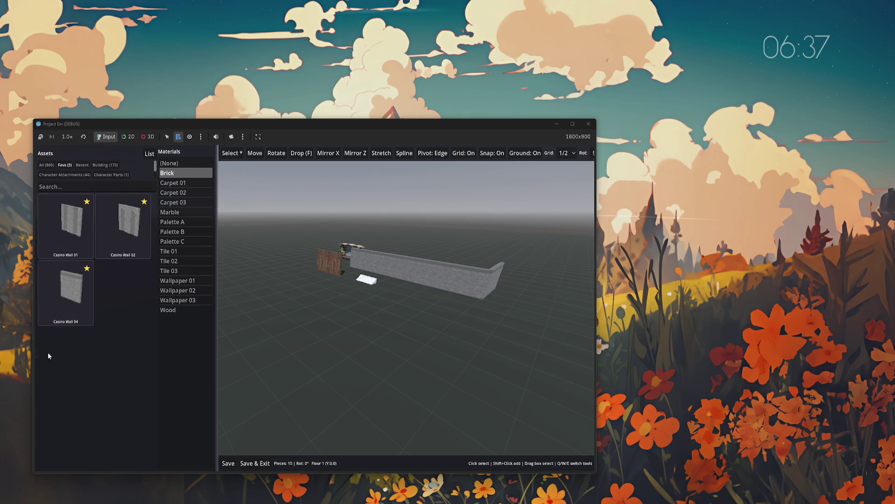
- Save and reopen the Test world, toggle Favs/All ending on Favs, then restart with F5
left_click(260, 464)
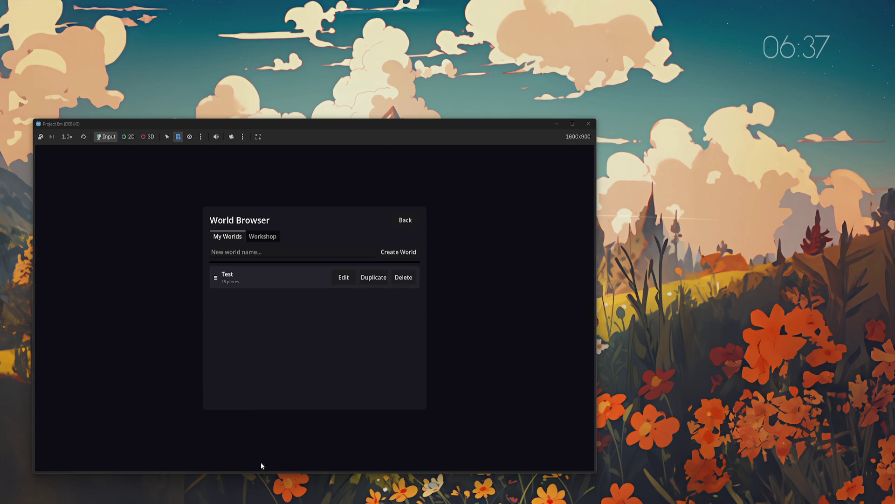
left_click(344, 278)
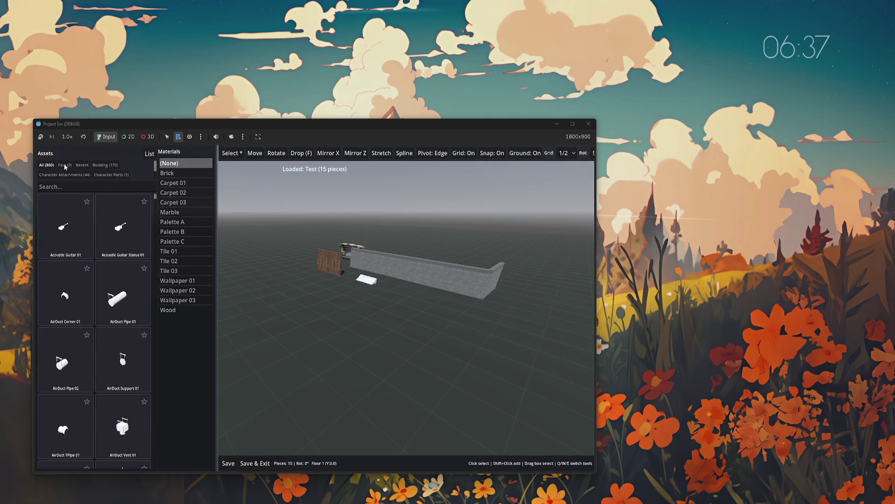
left_click(64, 165)
left_click(65, 166)
left_click(66, 166)
left_click(46, 165)
left_click(66, 165)
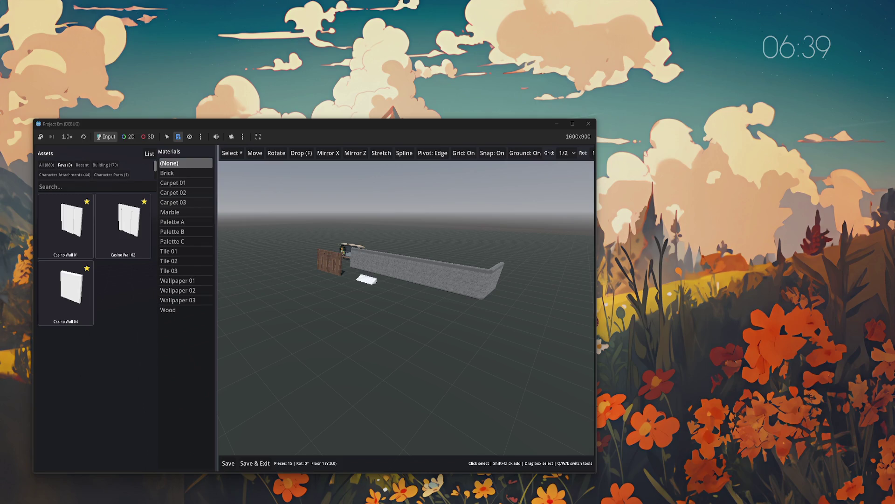
key("F5")
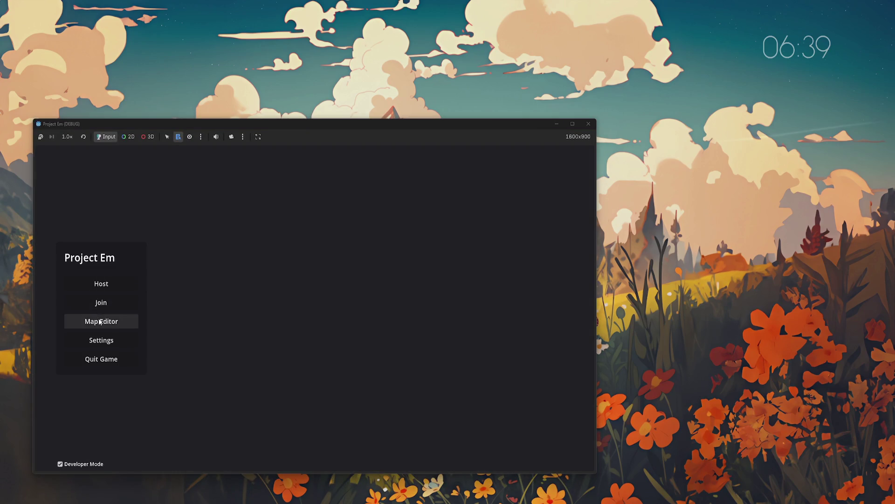
left_click(101, 321)
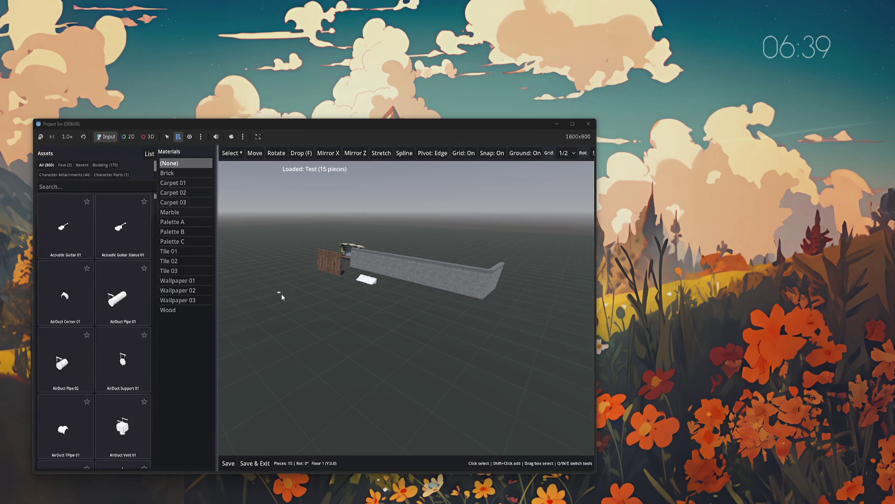
left_click(64, 165)
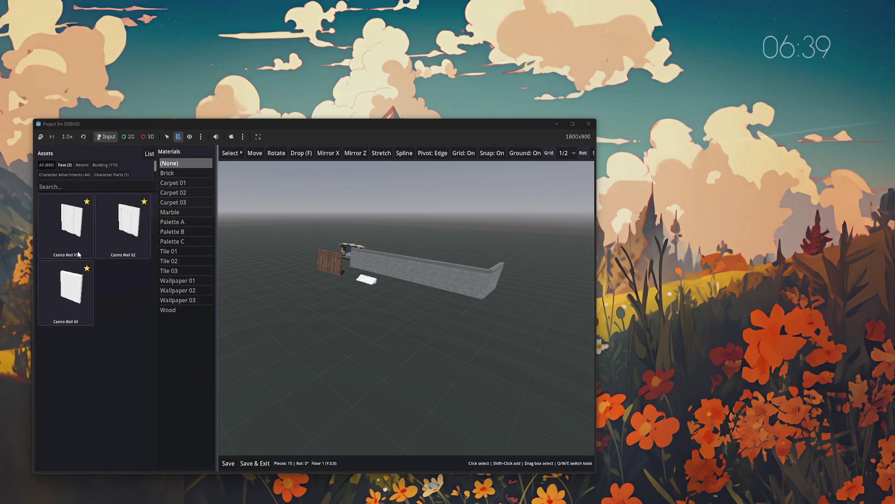
left_click(46, 165)
left_click(145, 201)
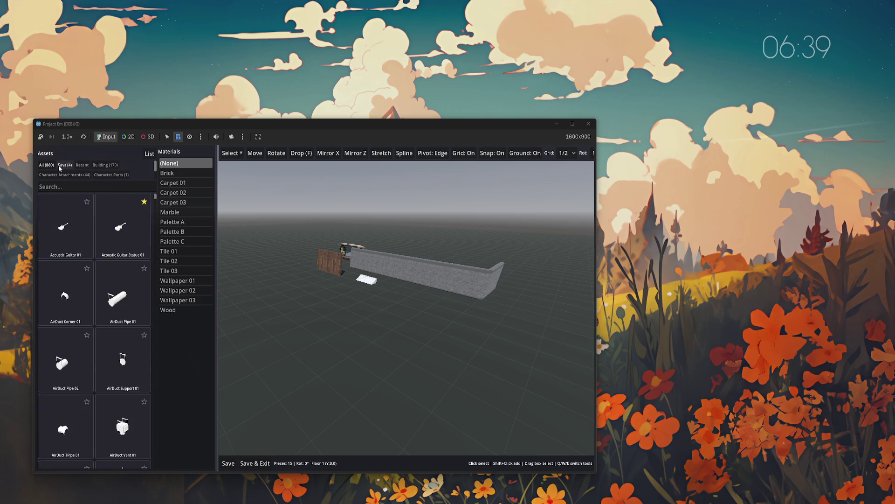
left_click(59, 166)
left_click(87, 202)
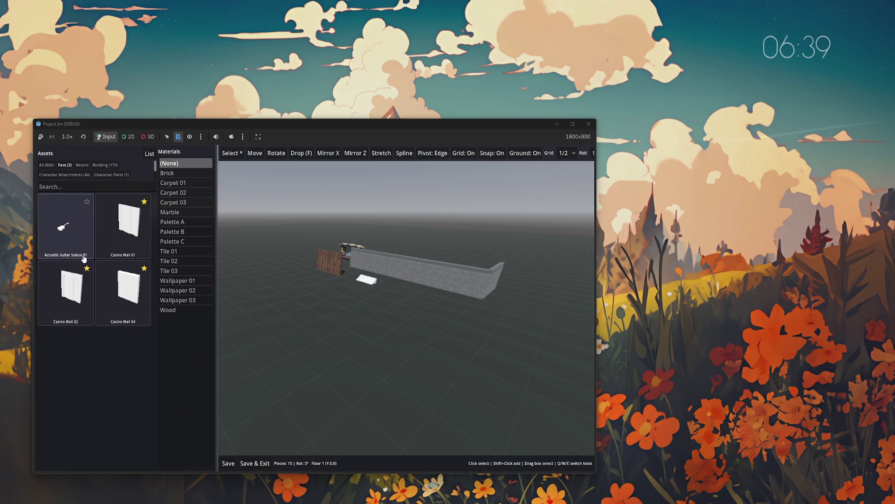
left_click(87, 203)
left_click(87, 202)
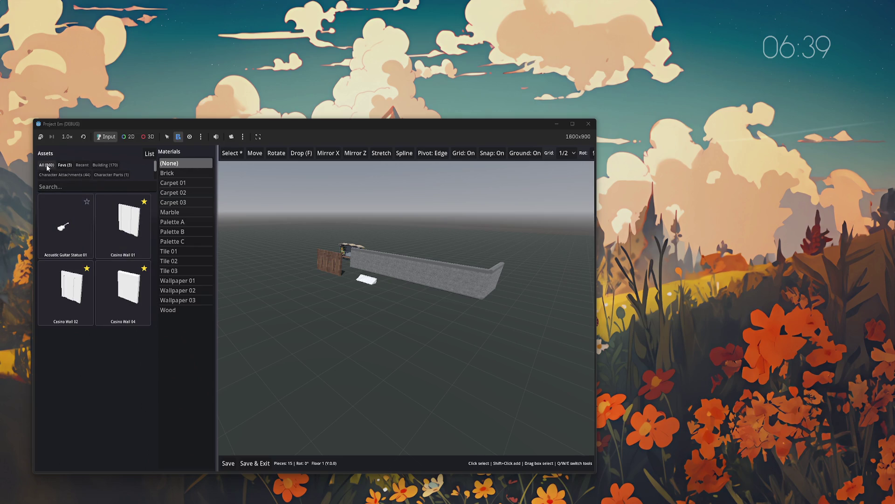
left_click(64, 165)
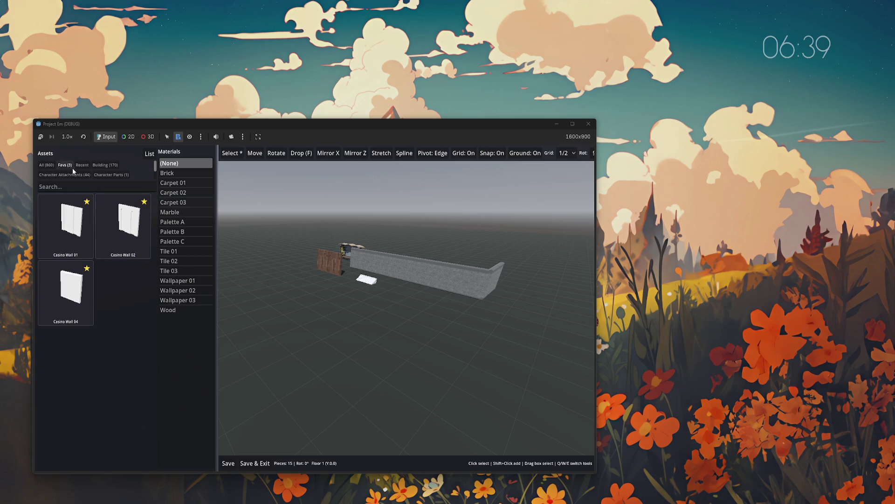
left_click(47, 166)
left_click(144, 268)
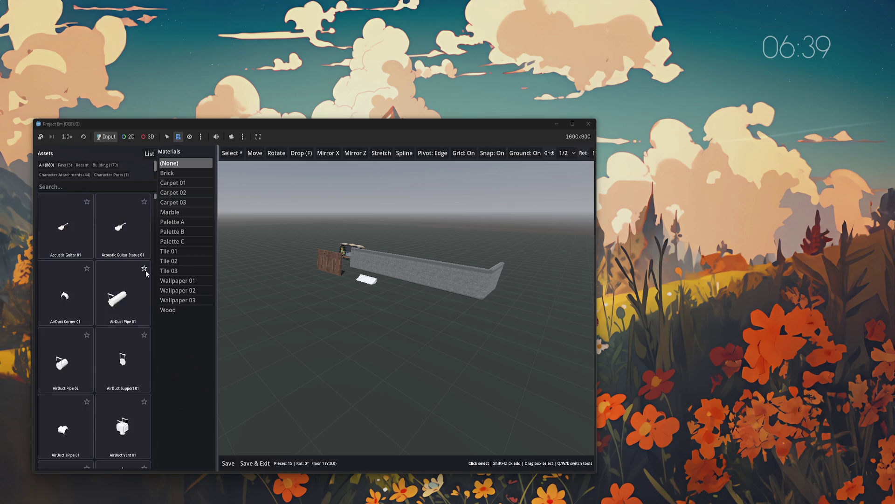
left_click(63, 166)
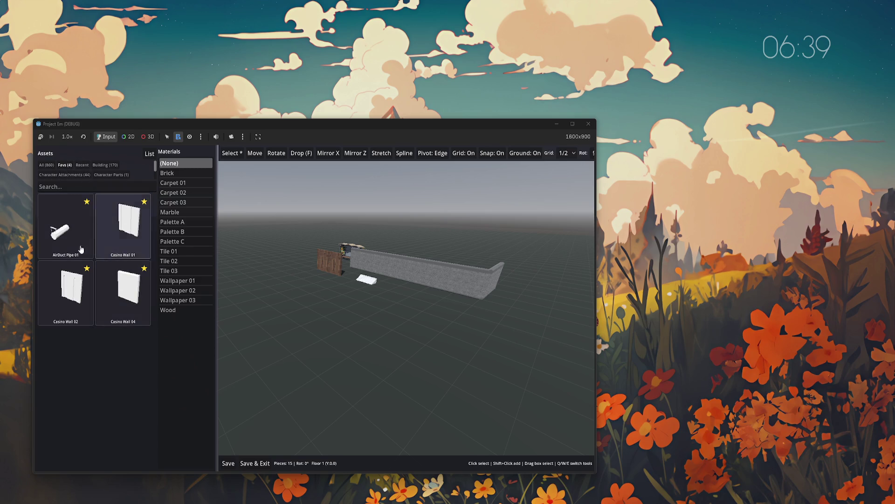
left_click(87, 202)
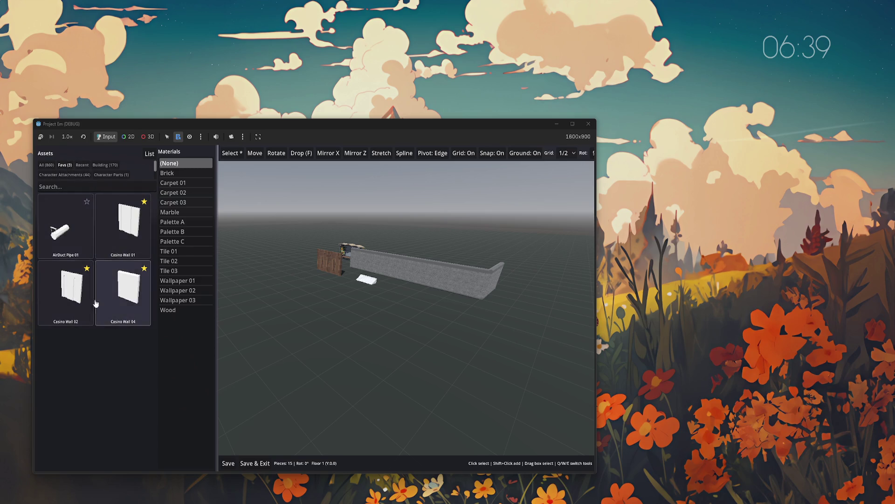
left_click(87, 202)
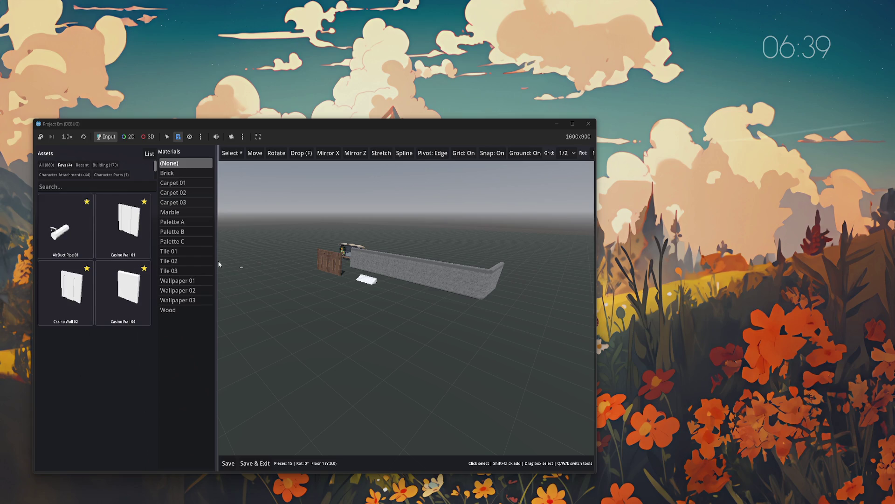
left_click(86, 202)
left_click(42, 166)
- Orbit around the wall scene, switch the asset library to List view, then restart with F5
mouse_move(338, 349)
left_mouse_down()
mouse_move(507, 358)
mouse_move(474, 355)
left_mouse_up()
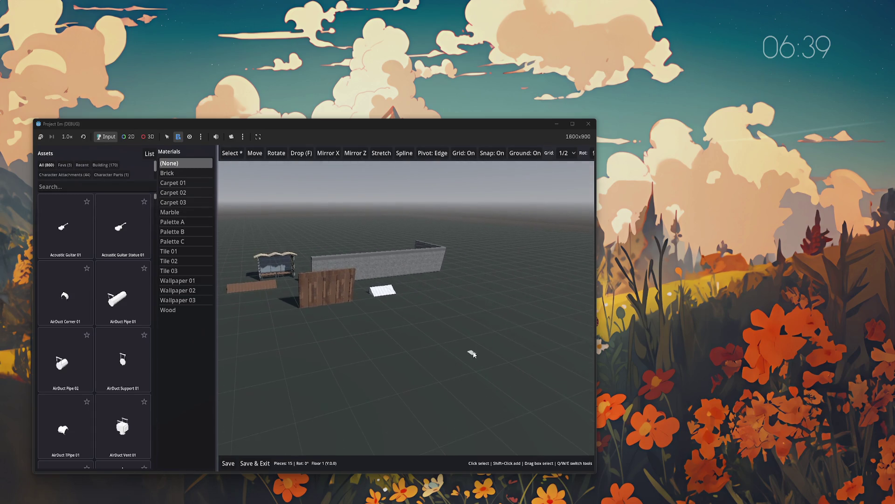
left_click(150, 154)
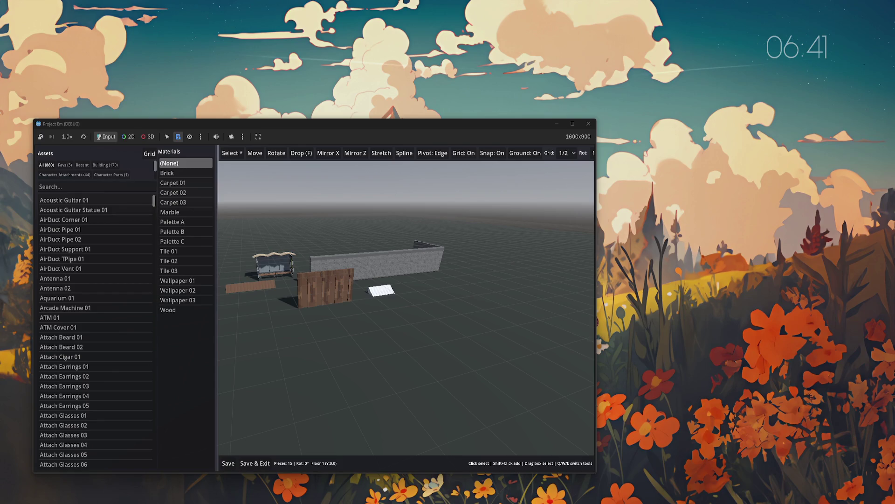
key("F5")
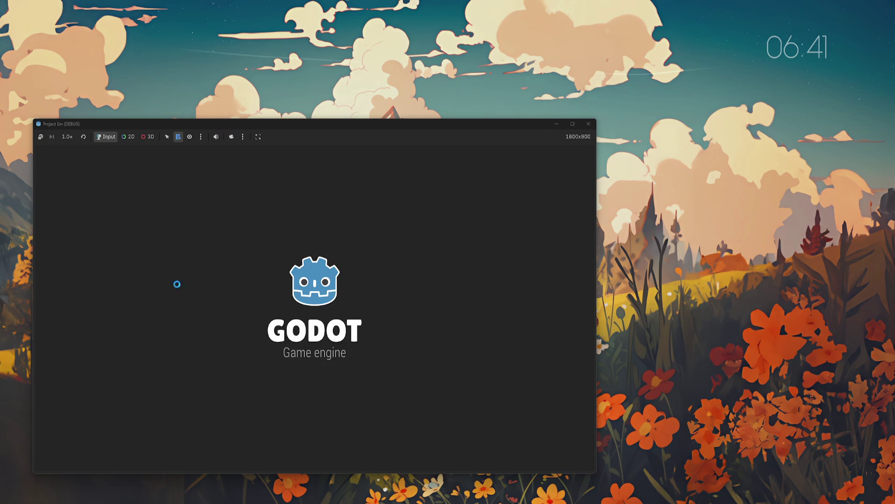
- Reopen the Test world, show assets as a list, toggle Favs and All, and pick Acoustic Guitar 01
left_click(124, 319)
left_click(347, 279)
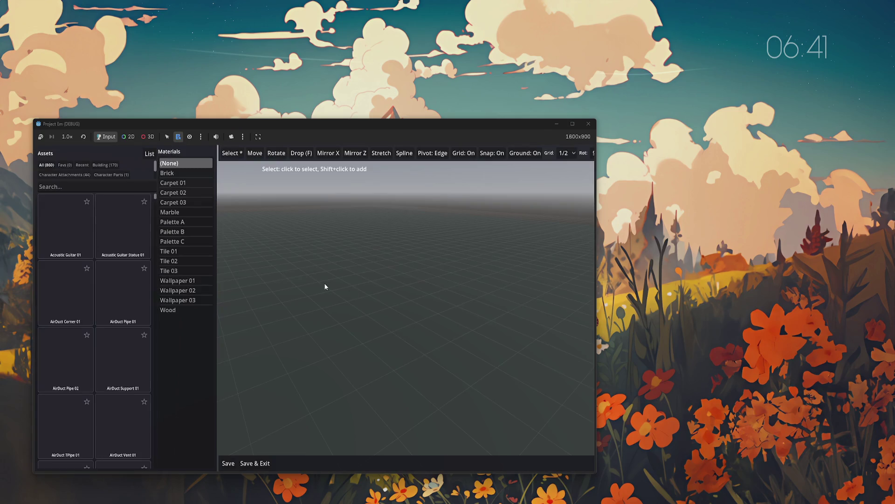
left_click(149, 153)
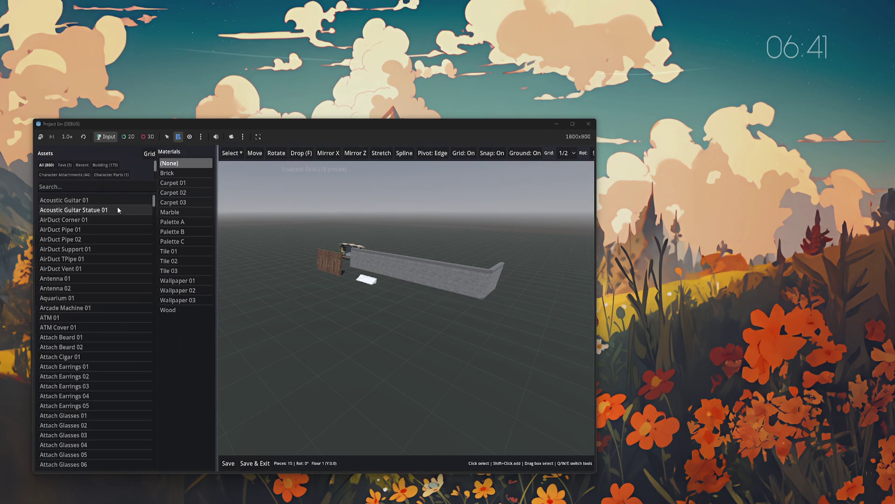
scroll(123, 388, "down", 5)
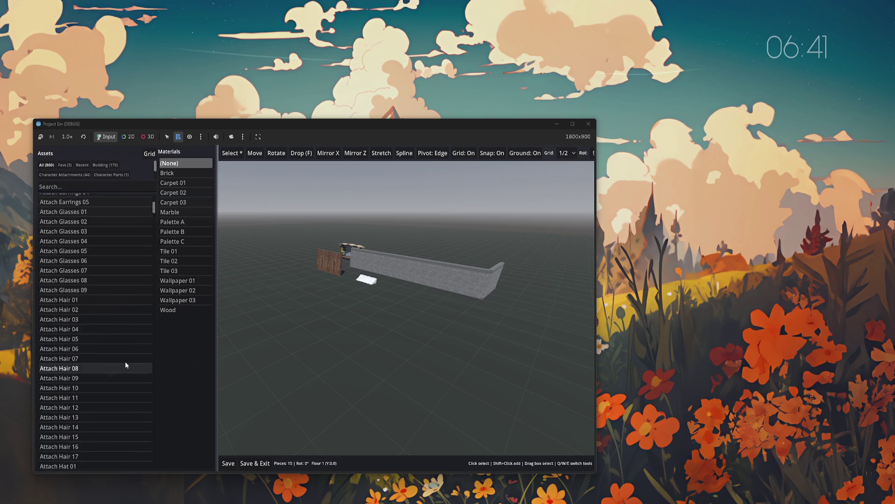
left_click(65, 165)
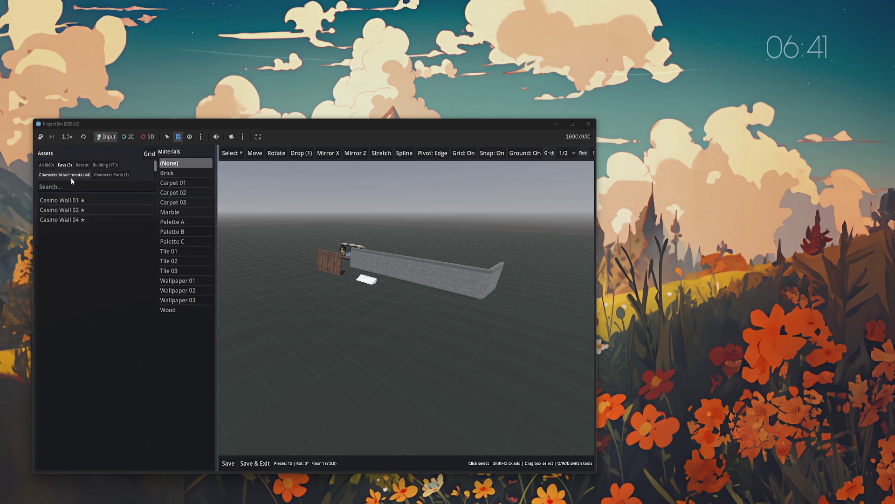
left_click(47, 166)
left_click(98, 200)
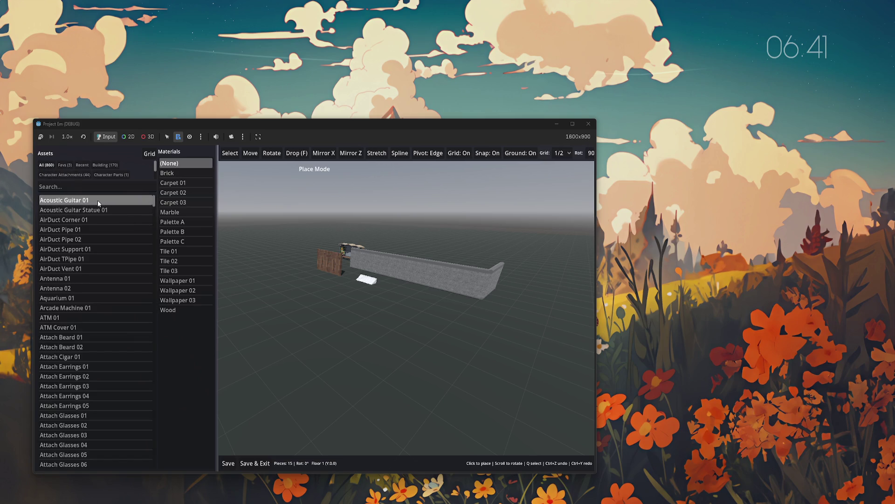
- Filter the asset list to the three Casino Wall favourites, then close the game window
left_click(62, 166)
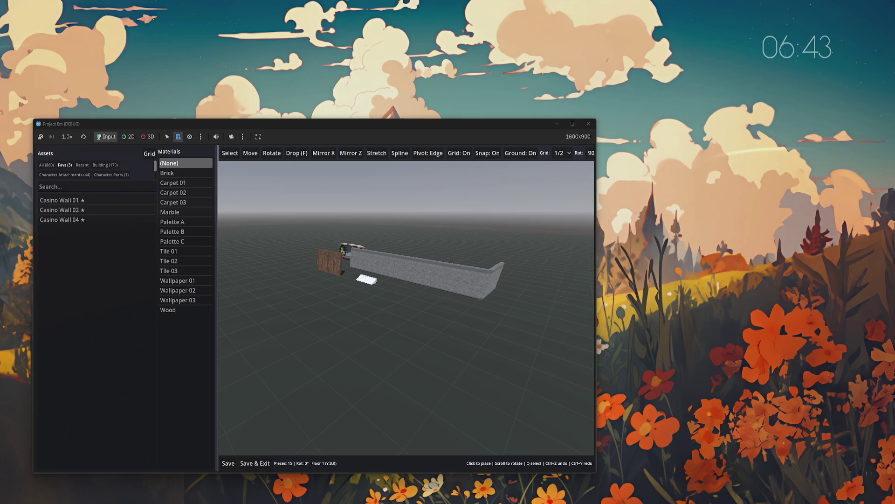
key("alt+F4")
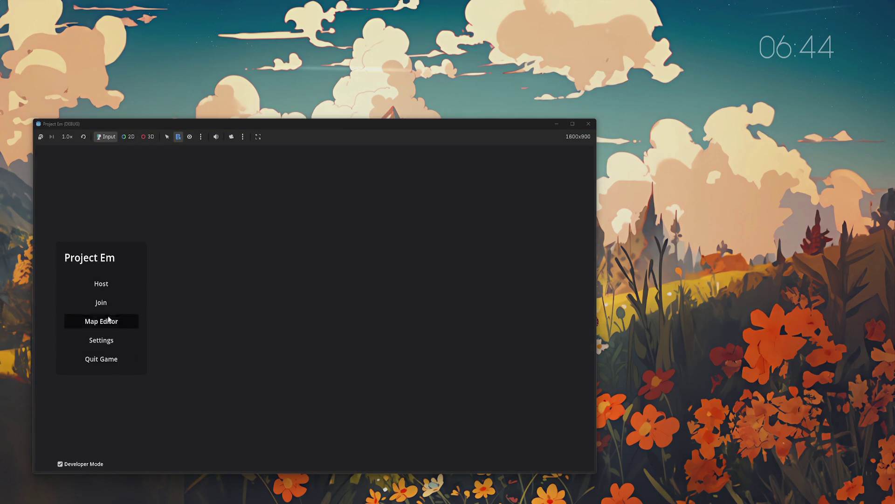
- Reopen the Test world, unstar Acoustic Guitar 01, then close the game window
left_click(108, 320)
key("Return")
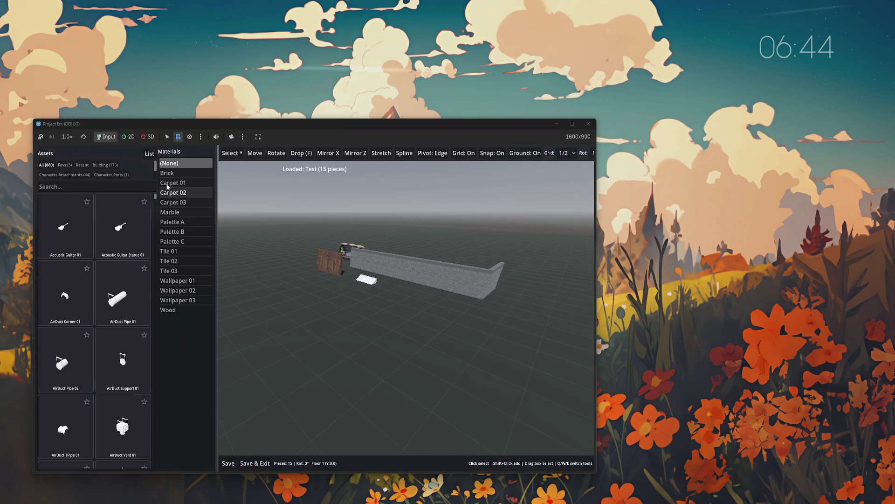
left_click(150, 199)
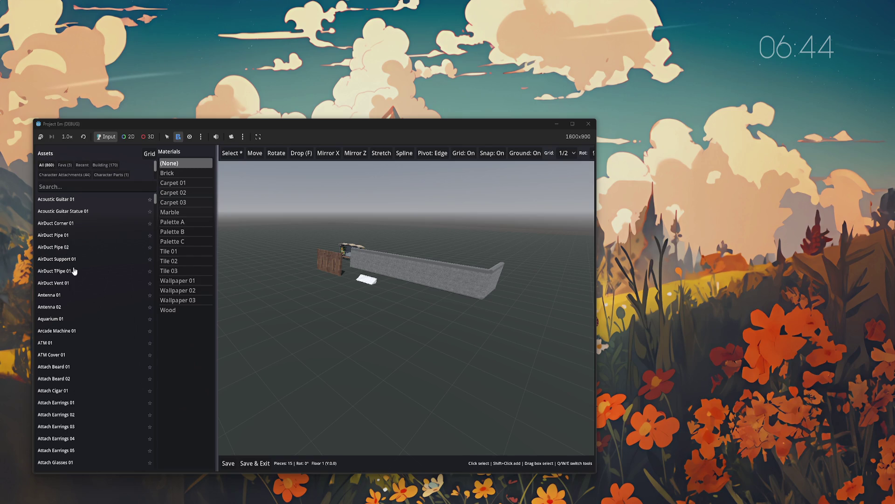
scroll(76, 301, "down", 3)
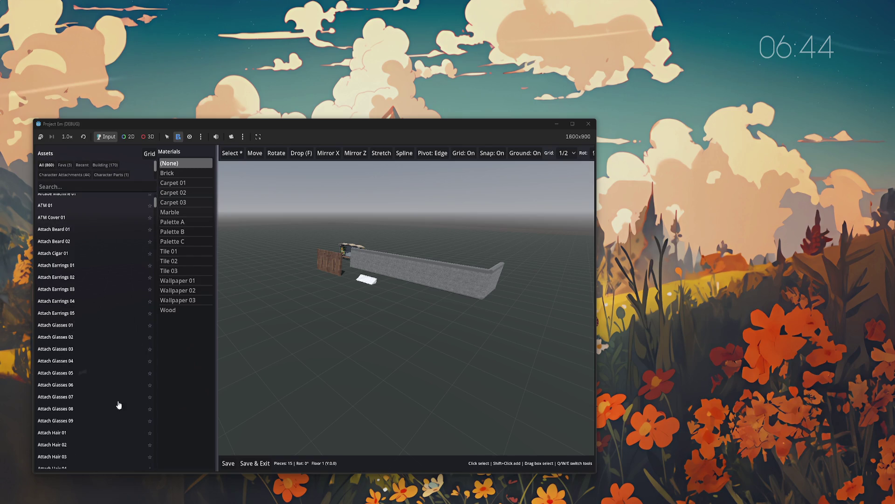
key("alt+F4")
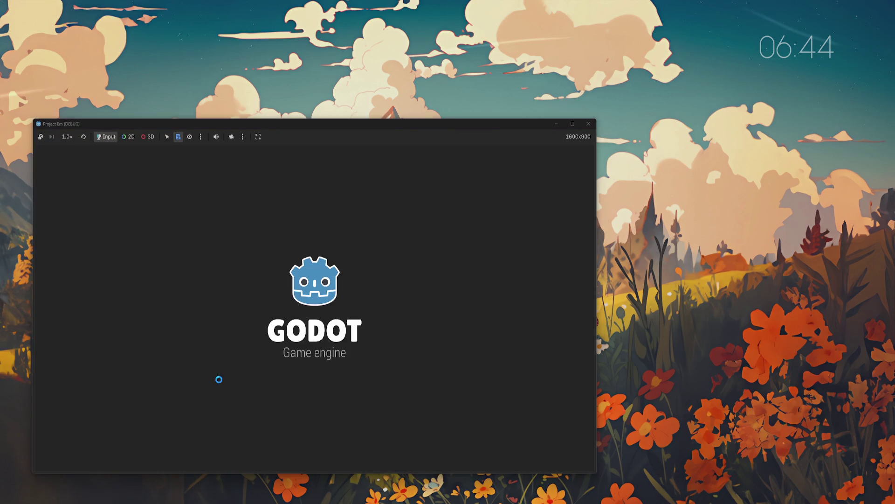
- Relaunch into the map editor, load the Test world, and list the assets by name
left_click(100, 321)
left_click(346, 277)
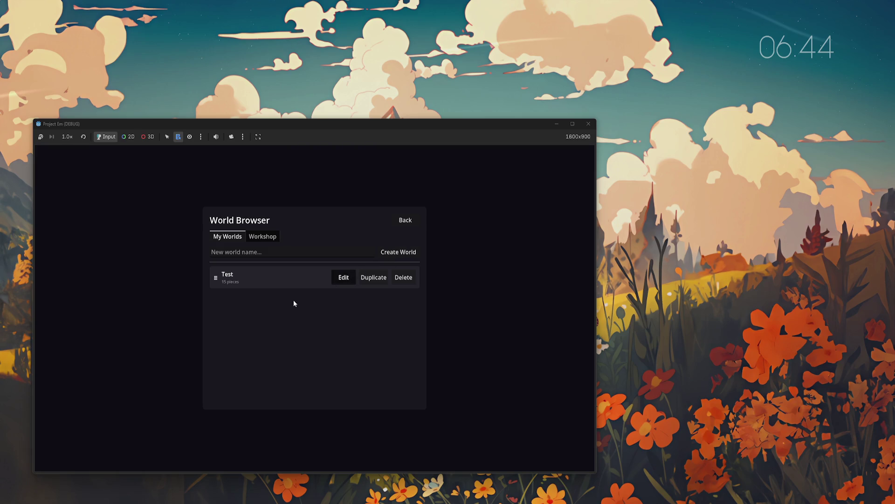
left_click(149, 154)
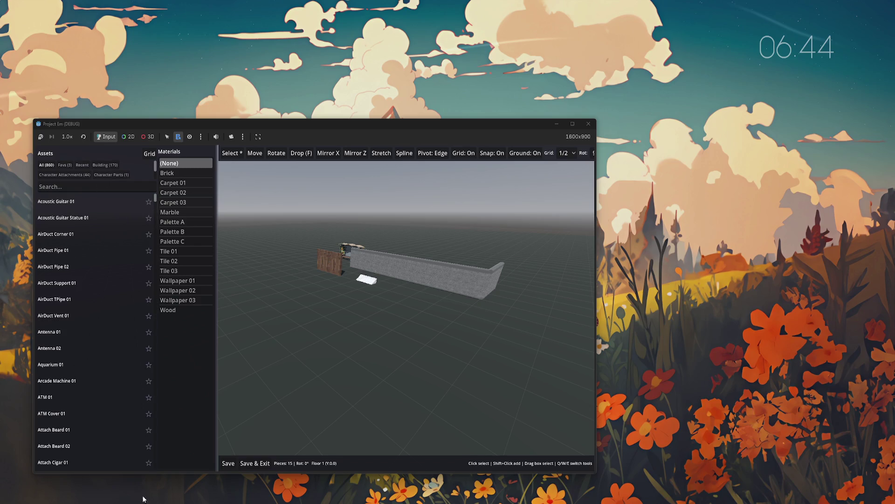
- Toggle the Assets panel to thumbnails and back to the name list
left_click(149, 154)
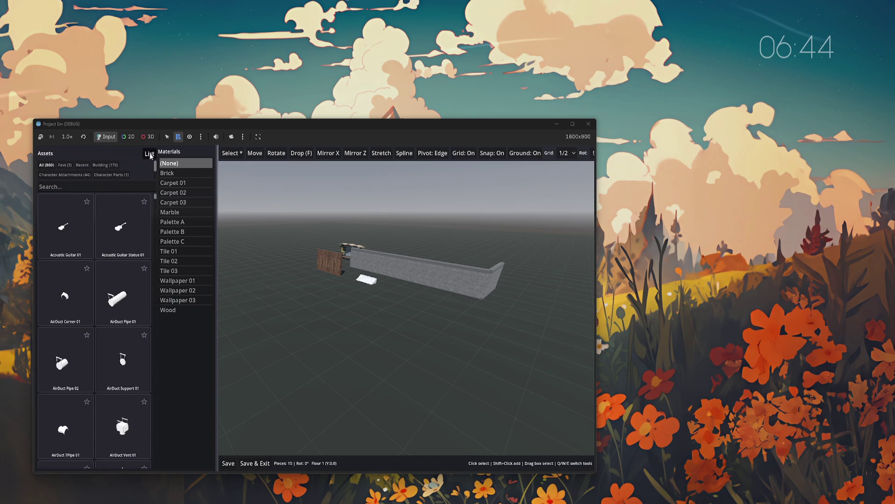
left_click(149, 154)
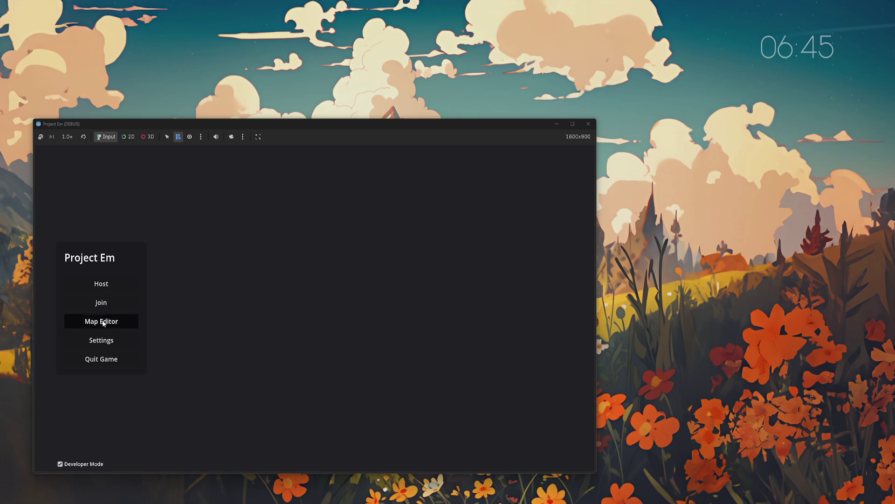
- Reopen the Test world in the map editor with assets shown as a list
left_click(104, 320)
left_click(344, 277)
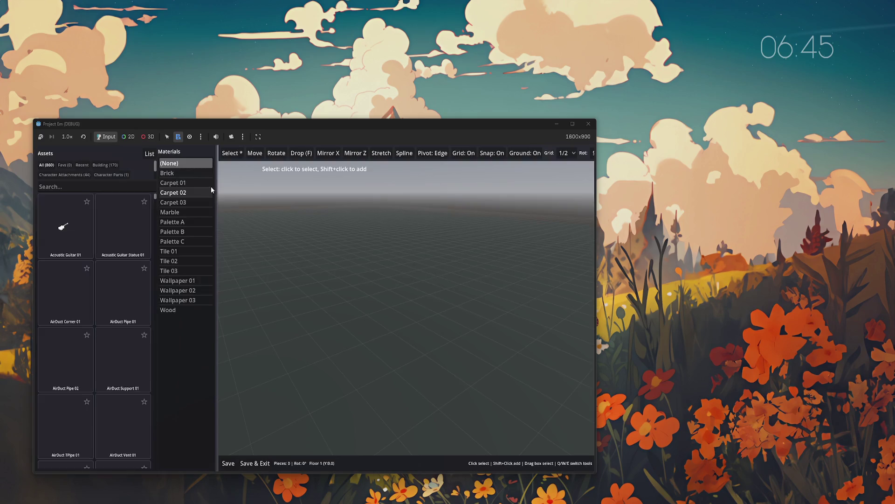
left_click(149, 155)
- Flip the assets to thumbnails and back to the list, then quit the game with Alt+F4
left_click(150, 155)
left_click(149, 154)
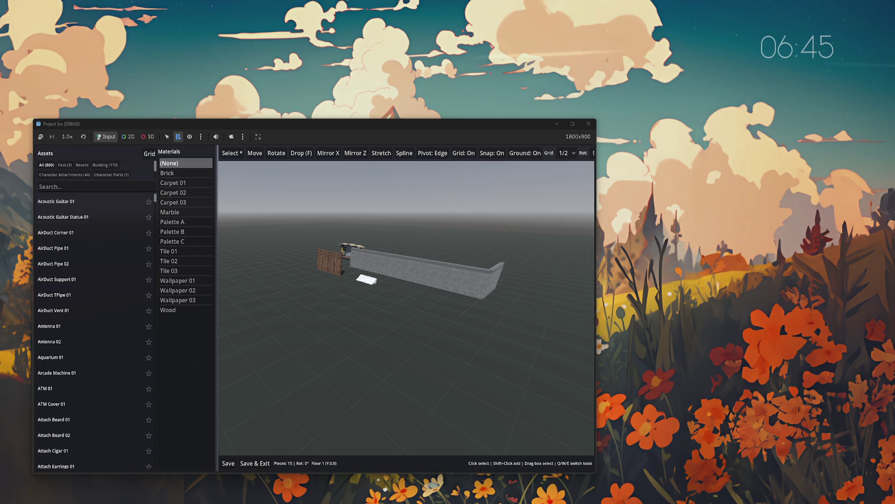
key("alt+F4")
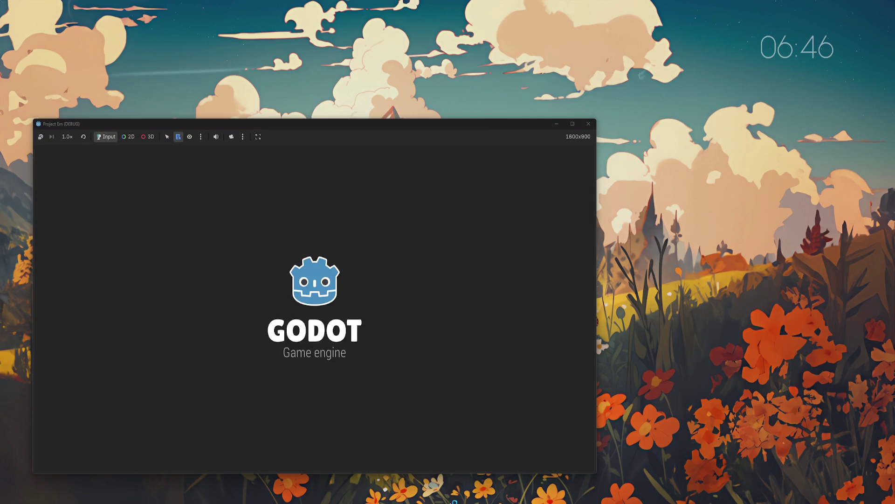
- Load the Test world in the map editor with assets listed by name
left_click(144, 321)
left_click(344, 277)
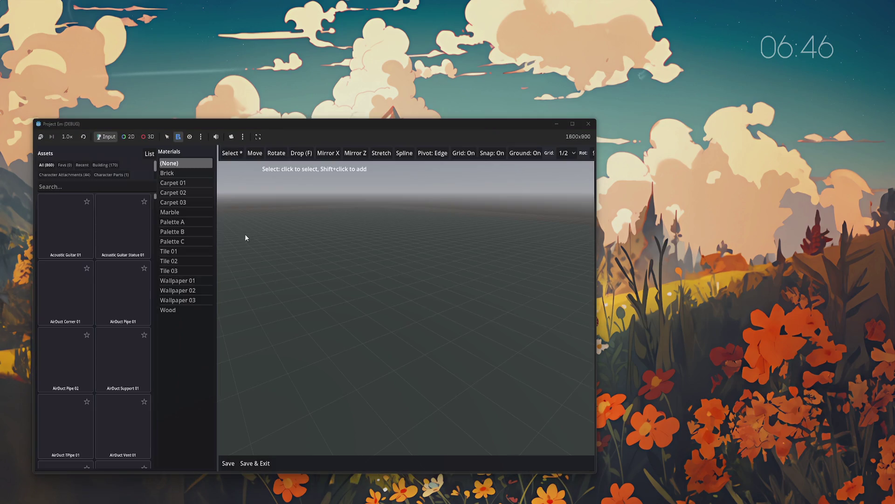
left_click(149, 153)
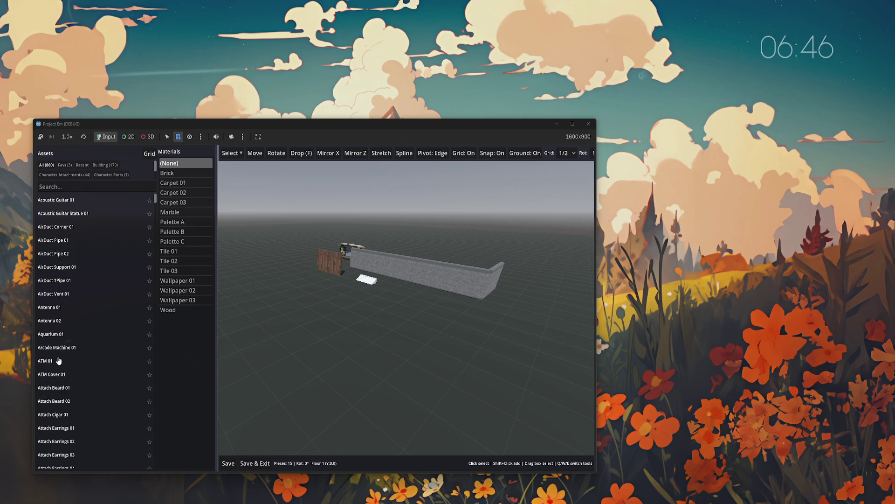
- Enter Place Mode, recheck the thumbnail and list views, and narrow the side panels
left_click(51, 214)
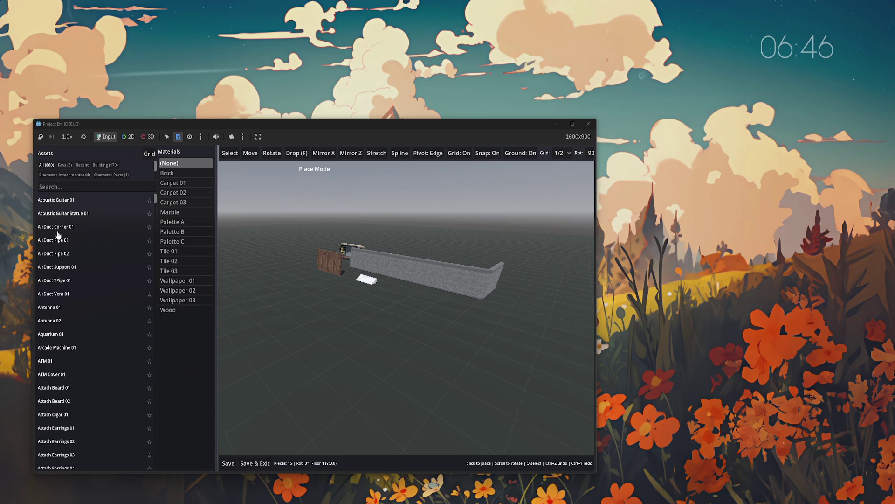
left_click(149, 154)
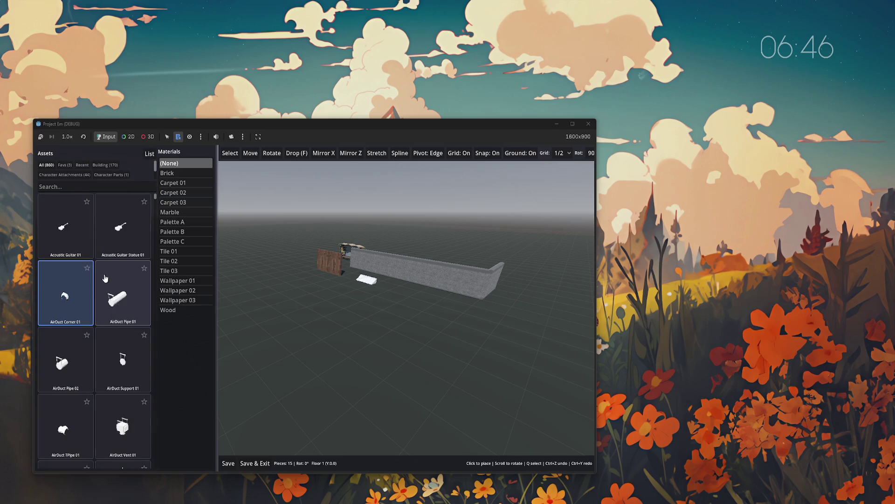
left_click(149, 154)
scroll(80, 282, "down", 2)
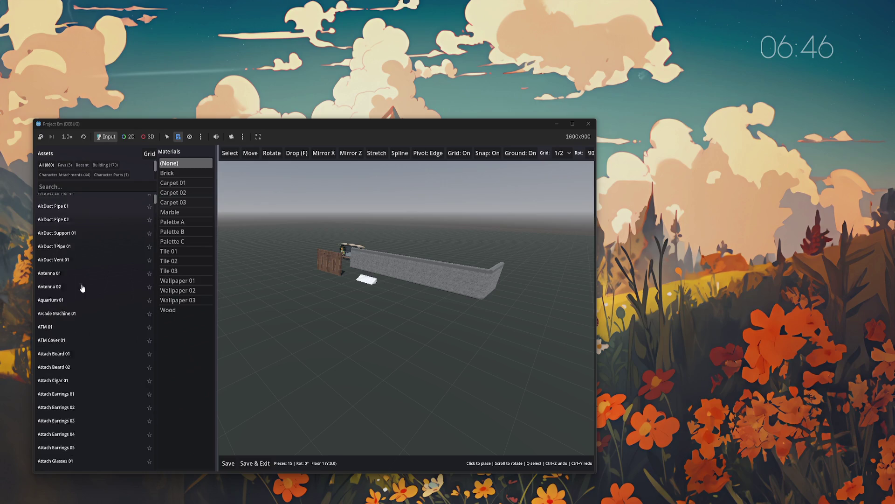
scroll(79, 282, "up", 2)
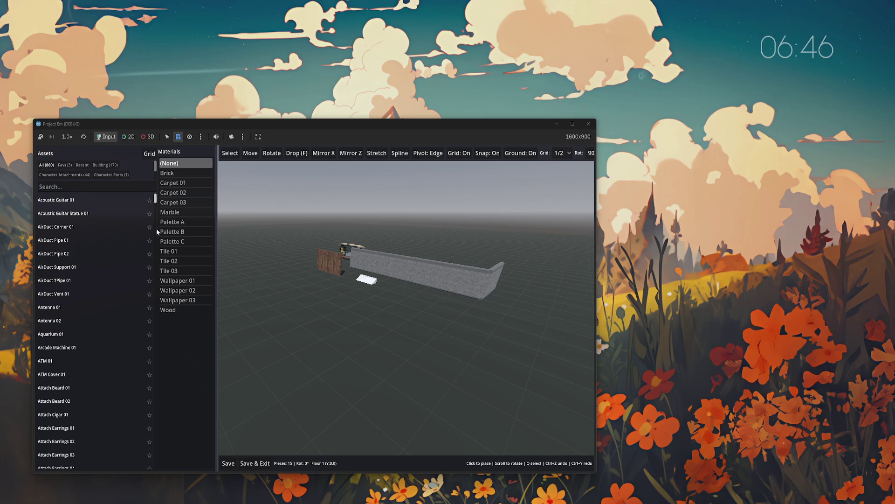
mouse_move(216, 241)
left_mouse_down()
mouse_move(157, 243)
mouse_move(209, 247)
left_mouse_up()
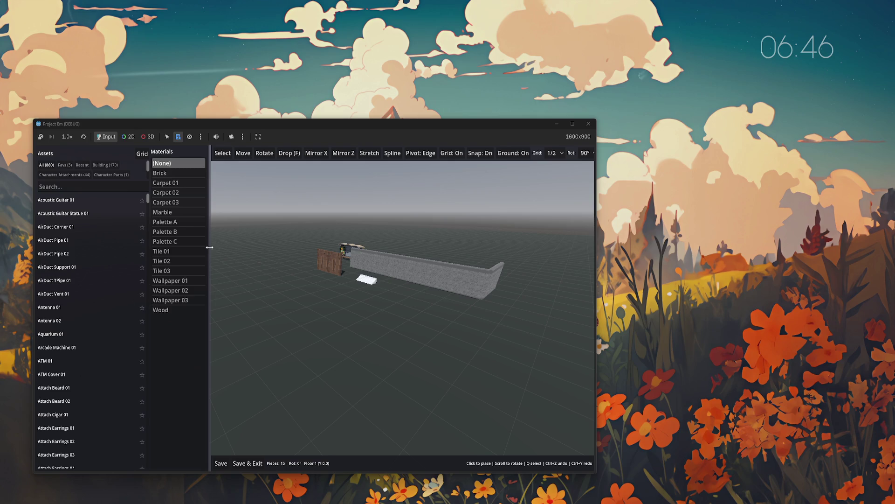
- Narrow the panel further, switch to thumbnails, then widen it to two thumbnail columns
mouse_move(210, 247)
left_mouse_down()
mouse_move(303, 224)
mouse_move(390, 230)
mouse_move(161, 244)
mouse_move(313, 248)
mouse_move(202, 249)
left_mouse_up()
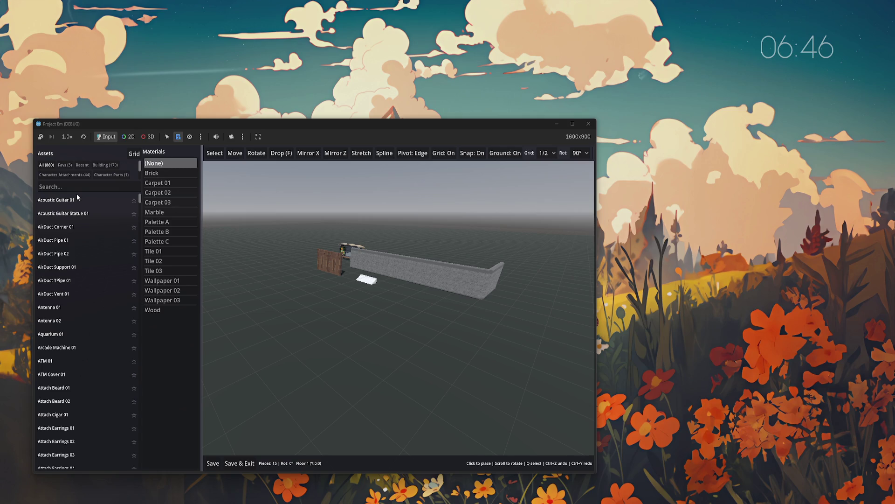
left_click(134, 154)
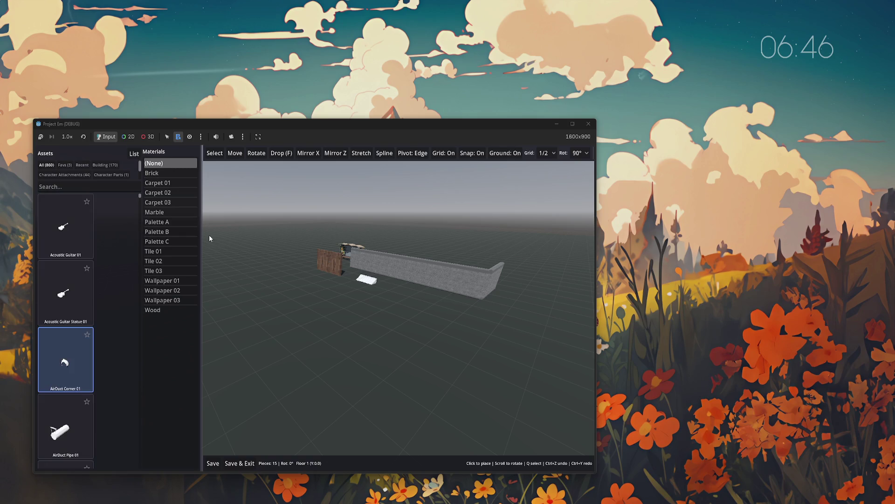
mouse_move(202, 235)
left_mouse_down()
mouse_move(243, 236)
mouse_move(217, 236)
left_mouse_up()
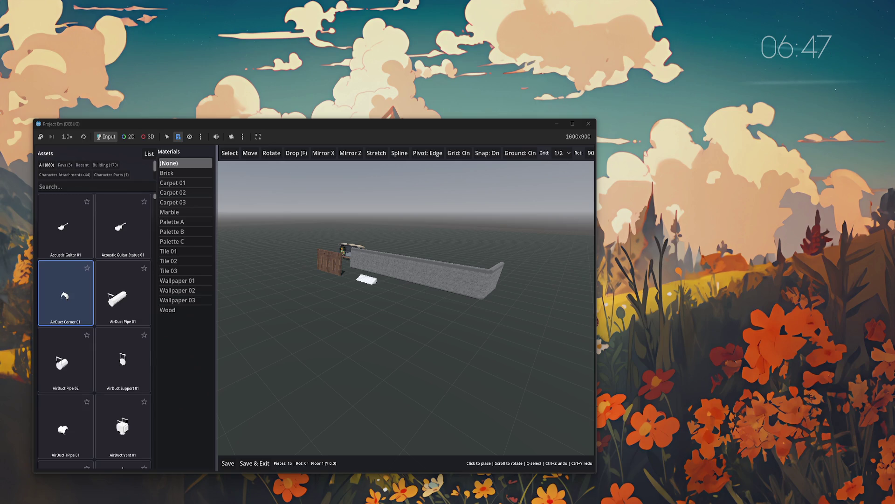
key("w")
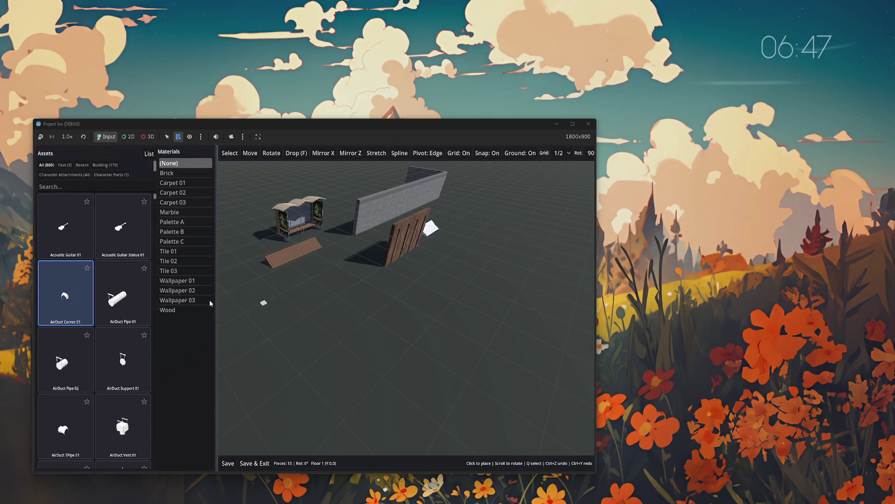
- Choose Wood as the material for new pieces and fly the camera toward the walls
left_click(176, 310)
key("w")
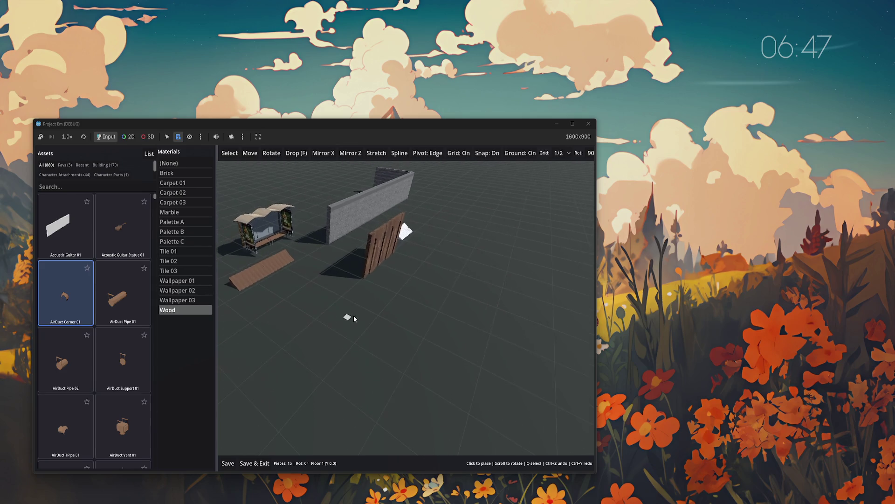
key("w")
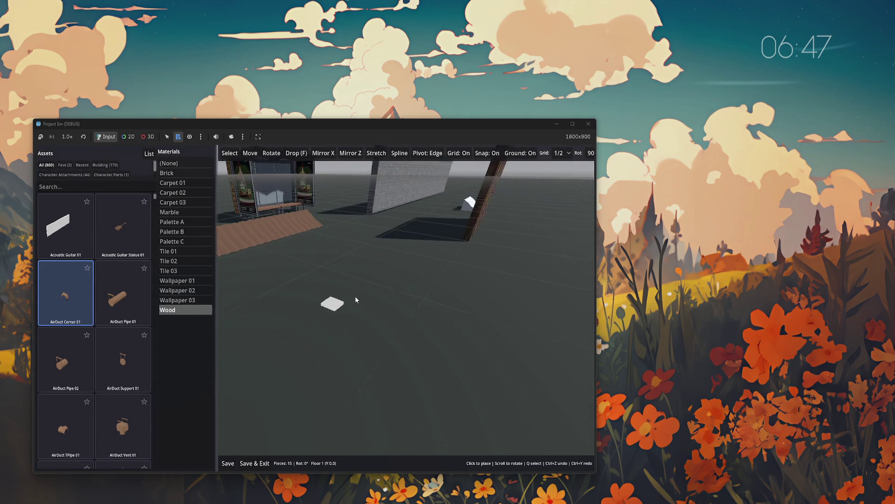
key("s")
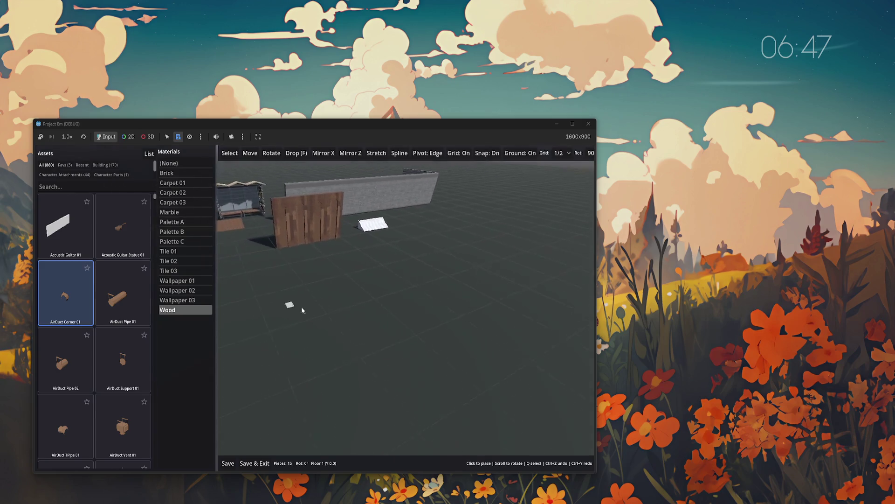
left_click(78, 187)
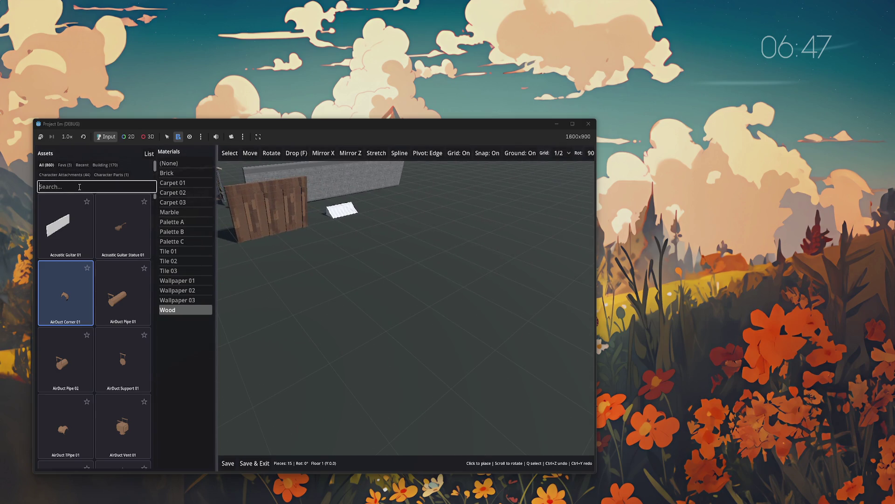
- Search 'wall' and place a ground row of three brick Casino Wall 01 pieces
type("wall")
left_click(65, 292)
left_click(173, 173)
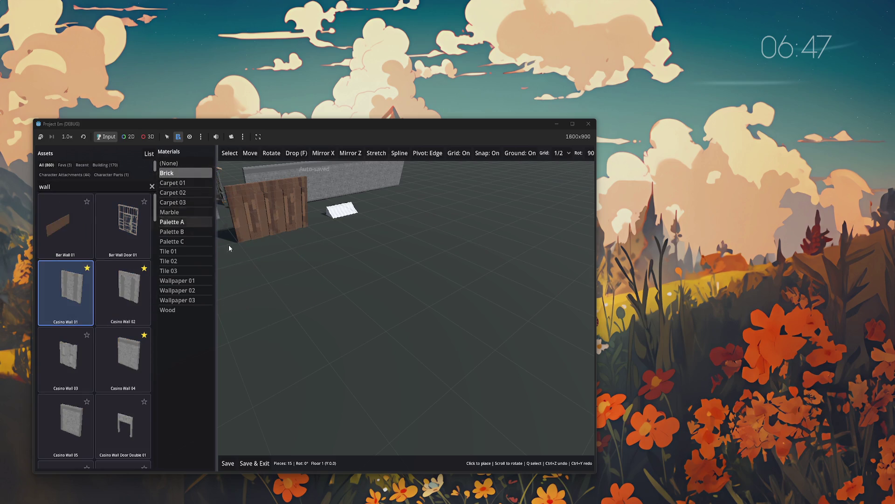
left_click(293, 370)
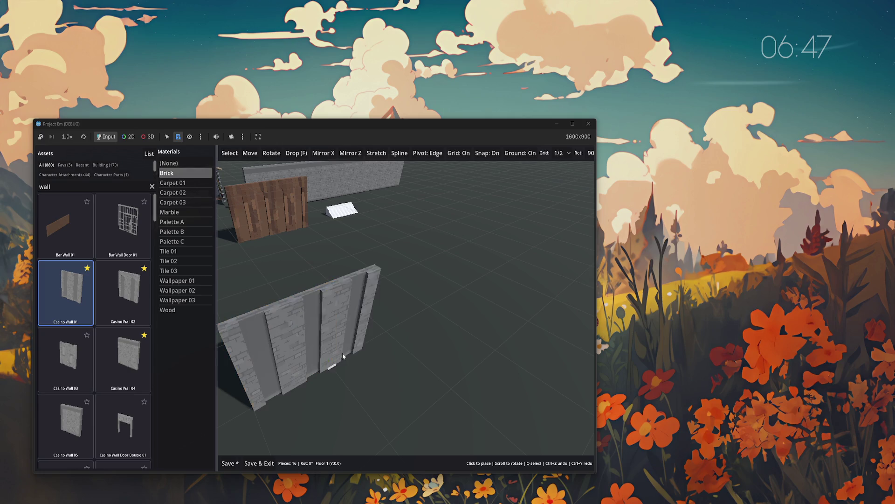
left_click(347, 350)
left_click(406, 321)
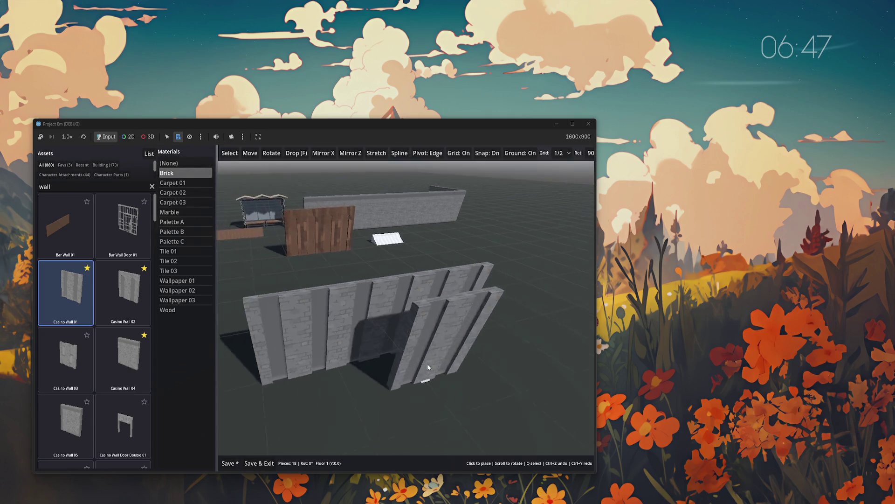
- Place three arched Casino Wall 02 pieces on Floor 2
left_click(75, 363)
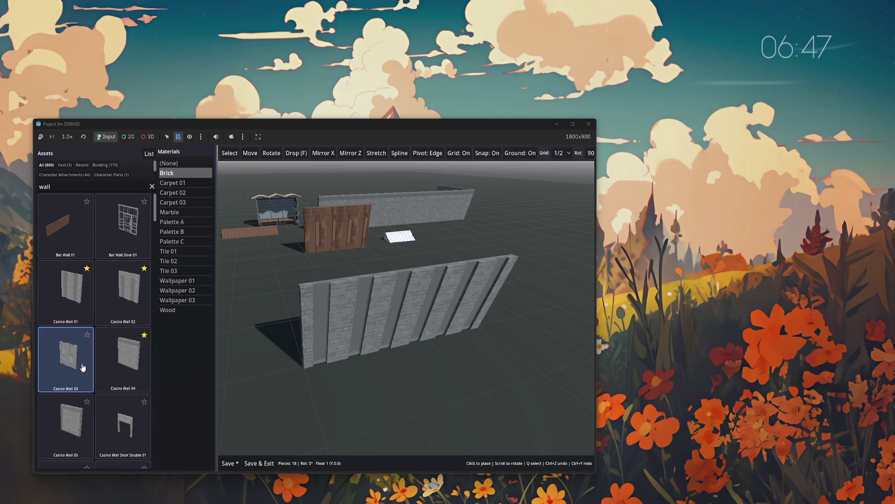
left_click(123, 291)
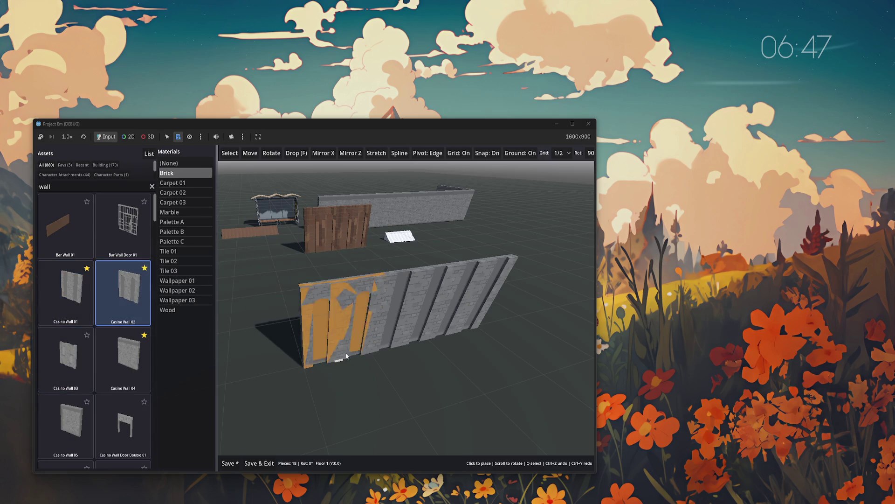
key("Page_Up")
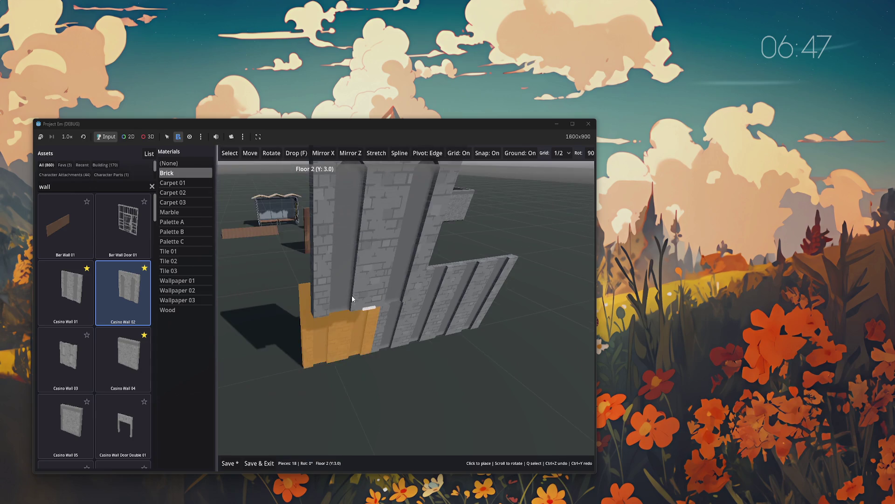
left_click(394, 274)
left_click(413, 268)
left_click(483, 258)
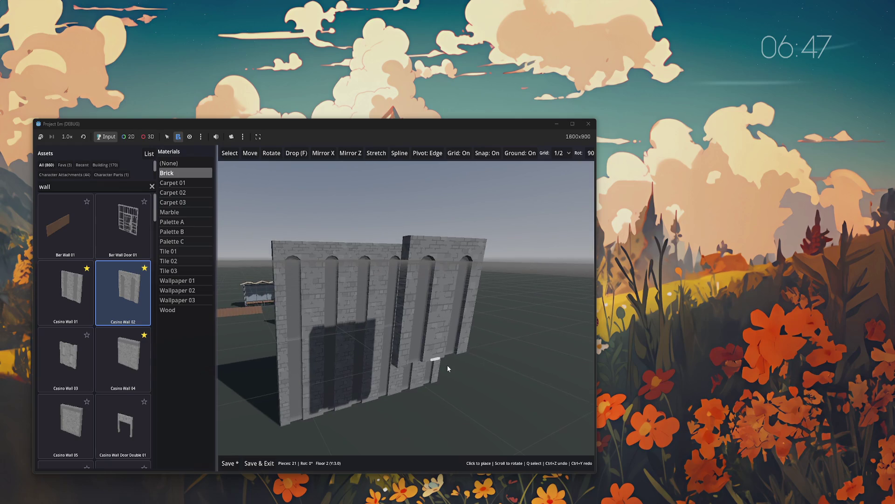
- Return to Floor 1, turn grid snapping off, and place a turned wall at the corner
key("Page_Down")
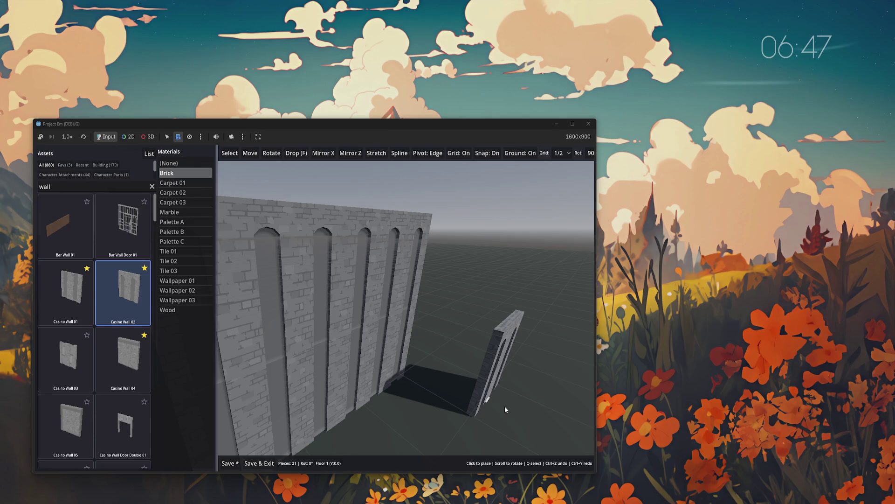
key("g")
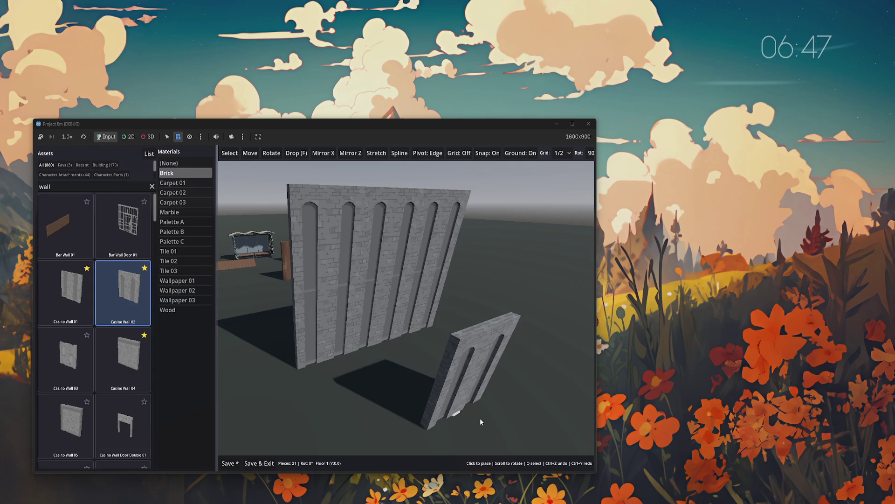
scroll(458, 418, "up", 1)
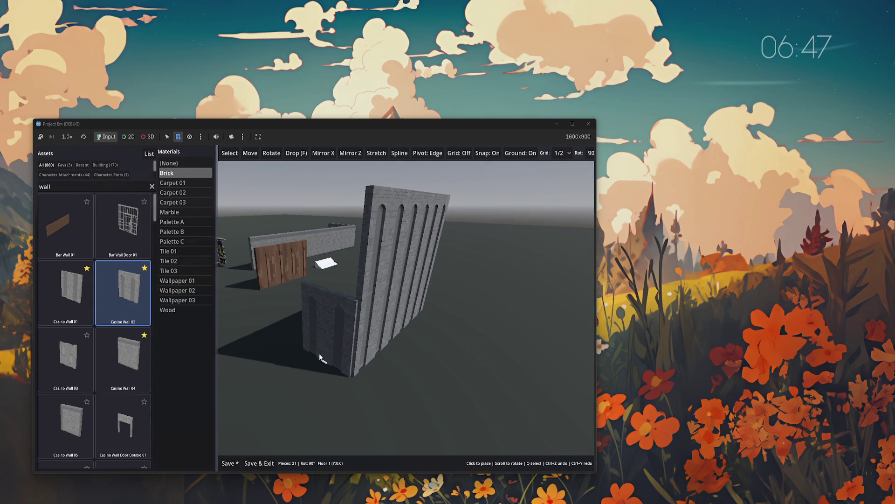
left_click(319, 356)
- Place a Casino Wall 02 at the front of the tall stone wall block
key("Page_Up")
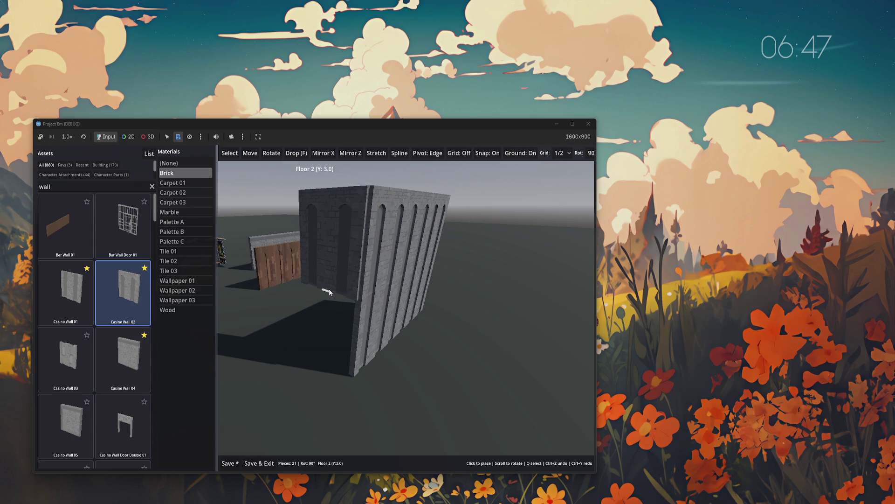
key("m")
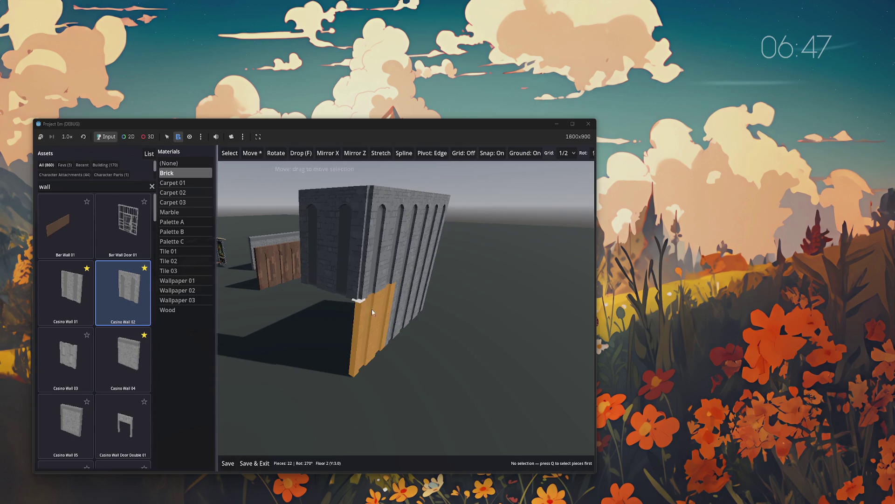
key("ctrl+s")
mouse_move(279, 330)
left_mouse_down()
mouse_move(231, 328)
mouse_move(314, 370)
mouse_move(335, 292)
left_mouse_up()
key("Escape")
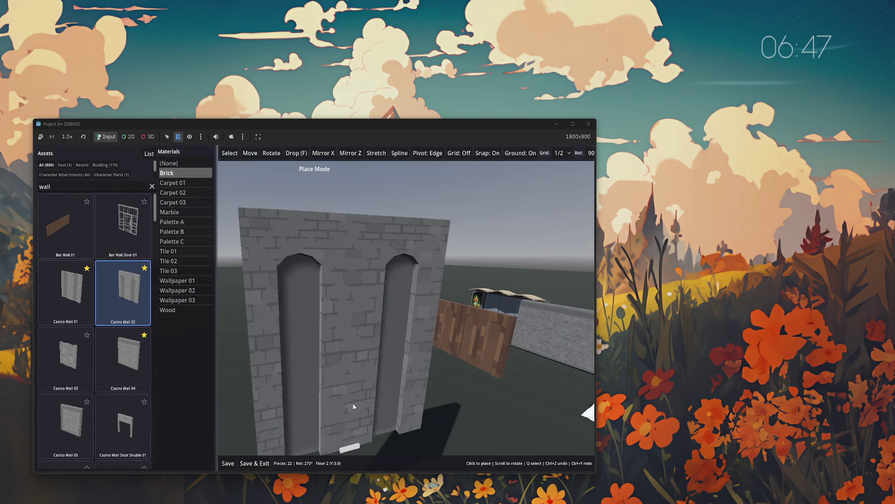
left_click(362, 390)
- Select the new front wall, duplicate it with Ctrl+D, then undo the extra copies
mouse_move(362, 390)
left_mouse_down()
mouse_move(348, 391)
mouse_move(418, 403)
mouse_move(310, 247)
left_mouse_up()
key("q")
left_click(298, 350)
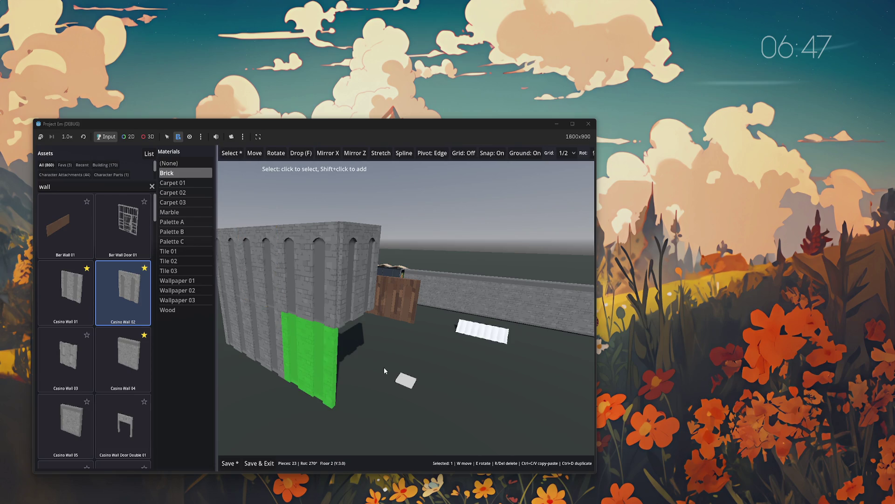
key("ctrl+d")
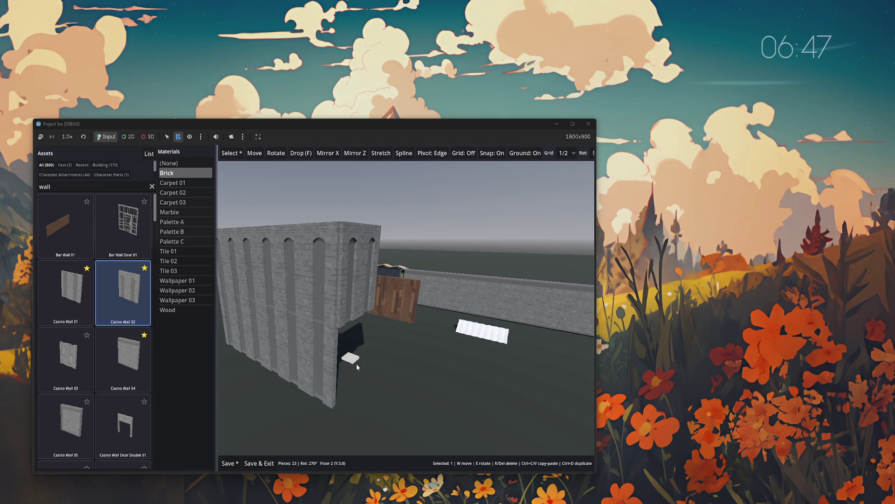
left_click(357, 367)
key("ctrl+z")
key("ctrl+z")
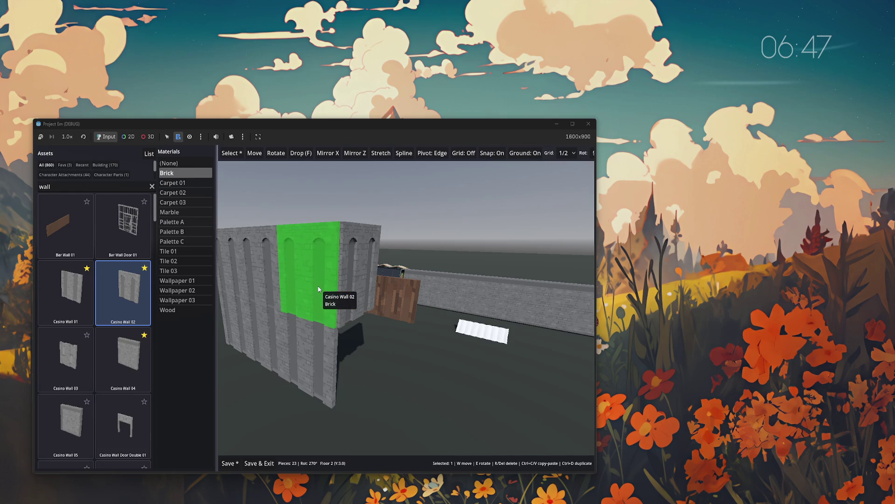
key("q")
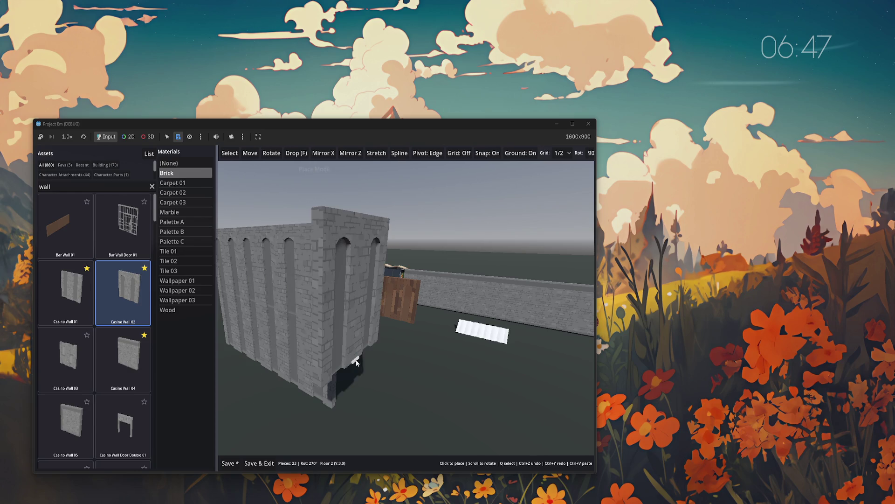
key("Escape")
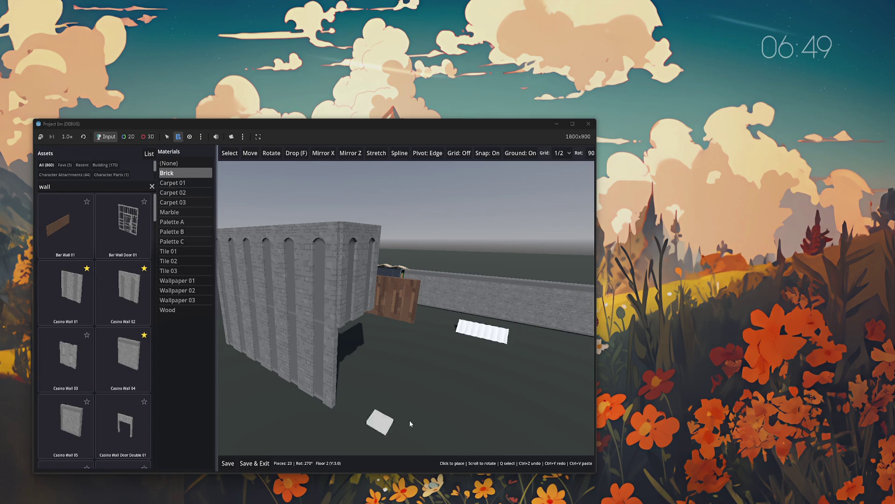
key("d")
key("w")
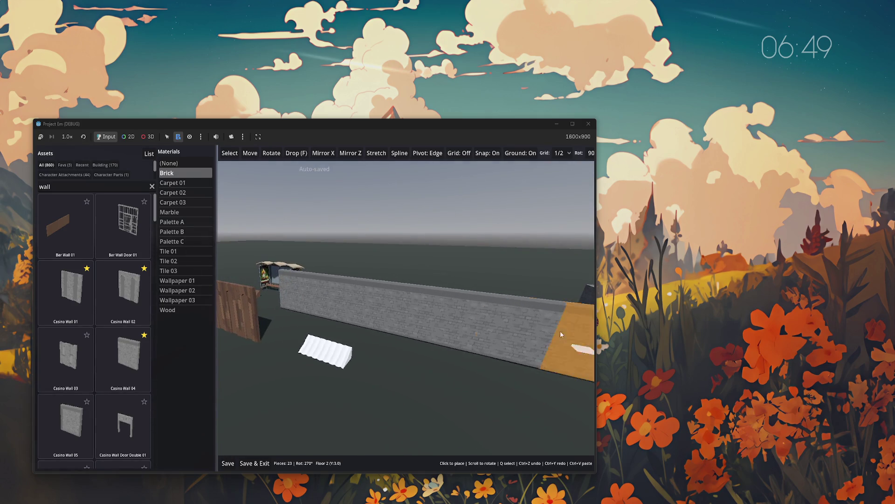
key("w")
key("s")
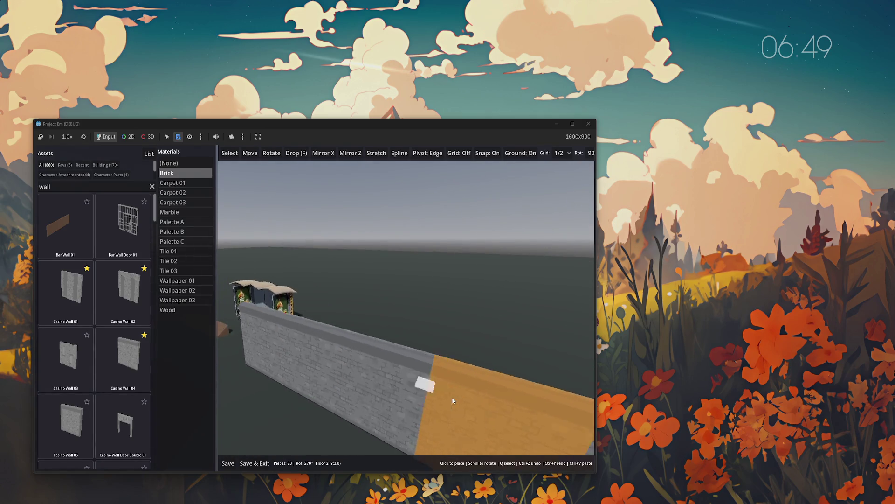
key("a")
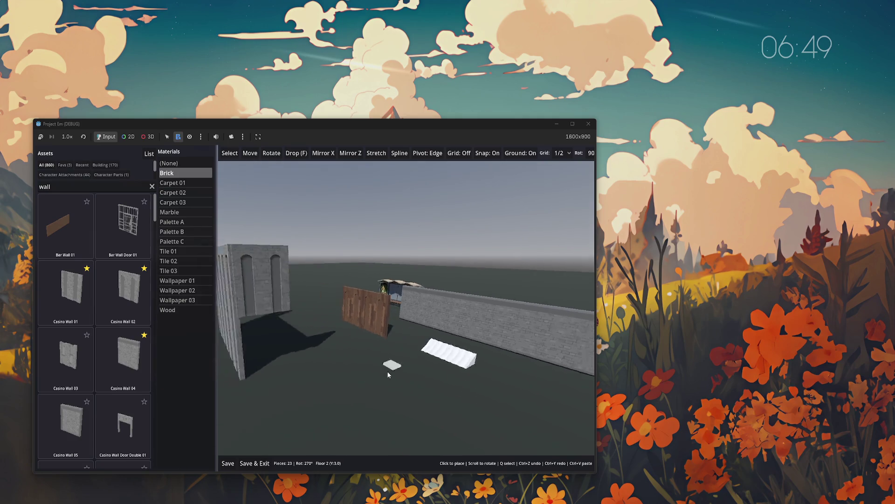
key("w")
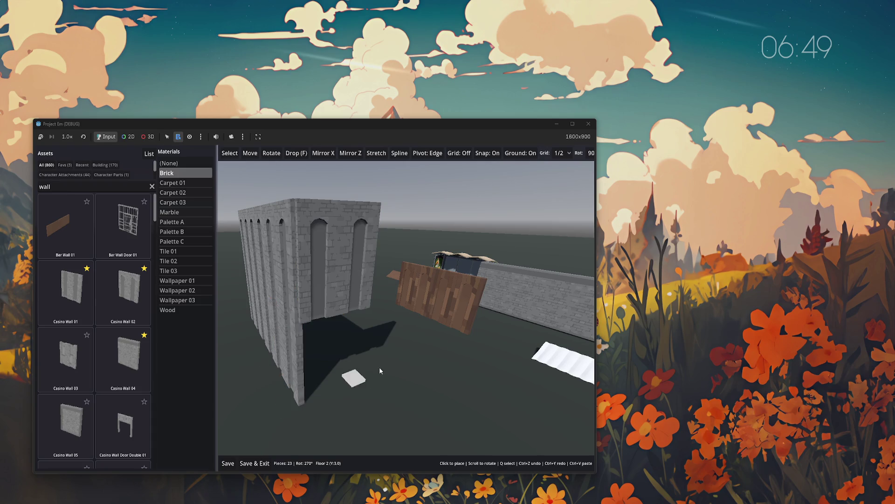
key("d")
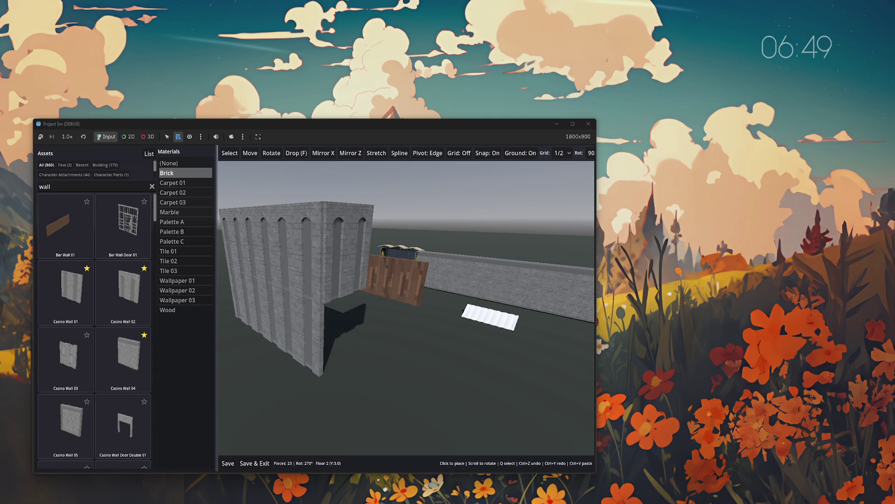
- Close and relaunch the game, then load the Test world in the map editor
key("alt+F4")
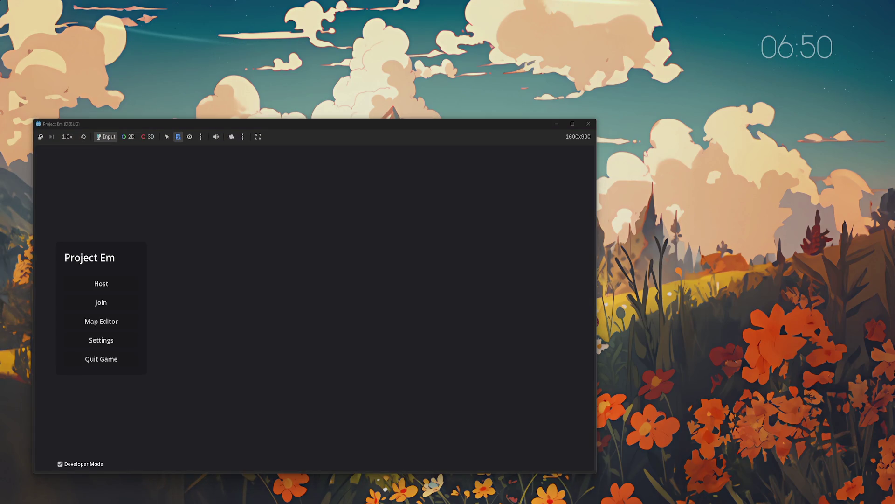
left_click(116, 322)
left_click(344, 278)
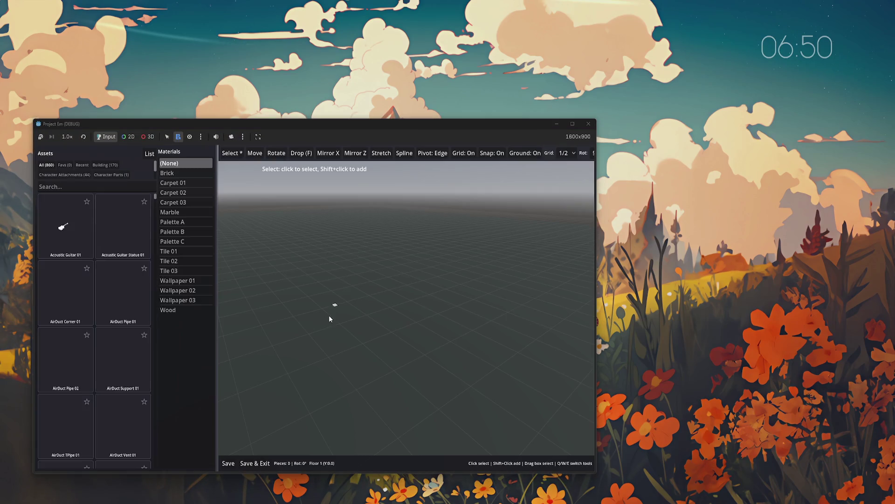
scroll(421, 332, "up", 5)
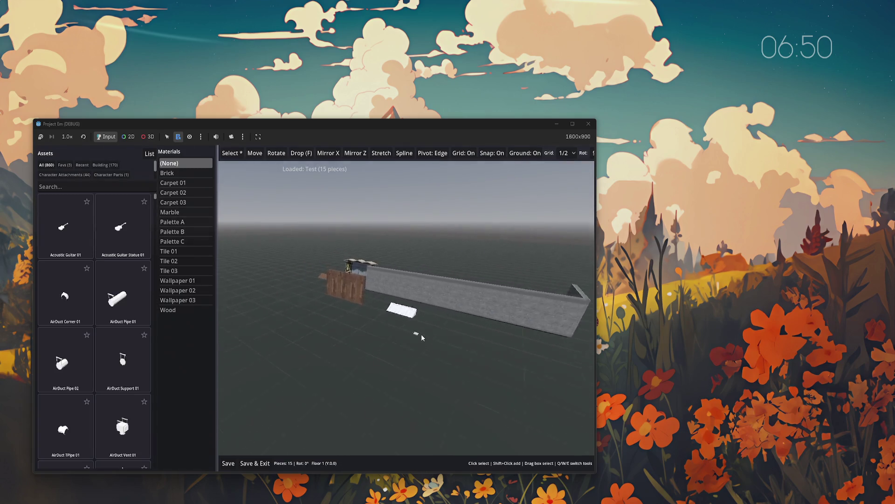
- Pick Casino Wall 02 from the scene and place a wooden wall in front of the long wall
middle_click(355, 299)
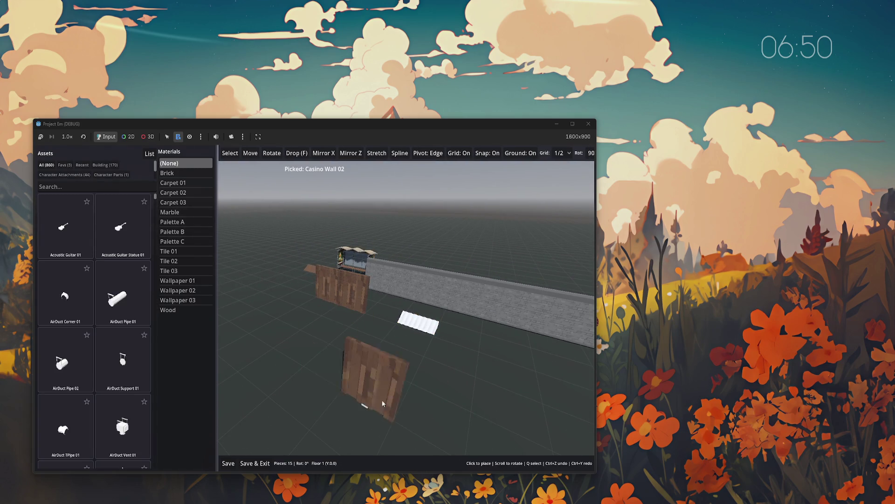
left_click(348, 382)
middle_click(459, 294)
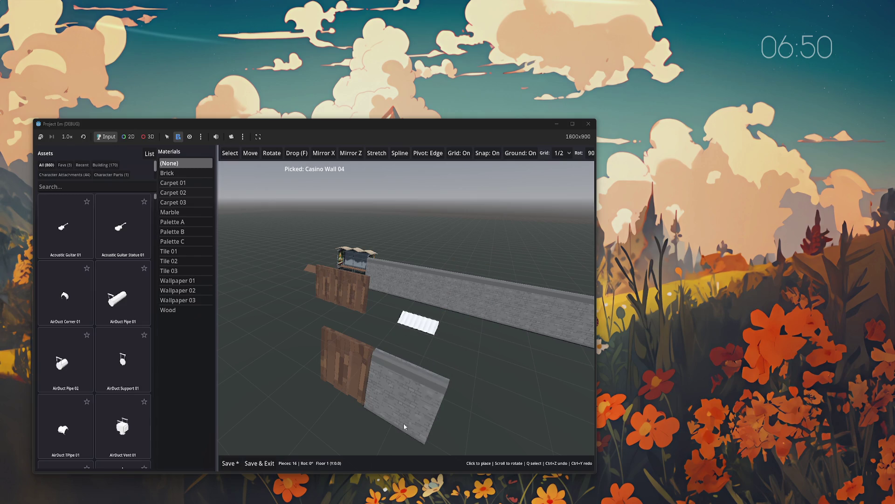
- Place a Casino Wall 04 beside the wooden wall, then pick Casino Wall 02 again
left_click(404, 422)
scroll(480, 393, "down", 4)
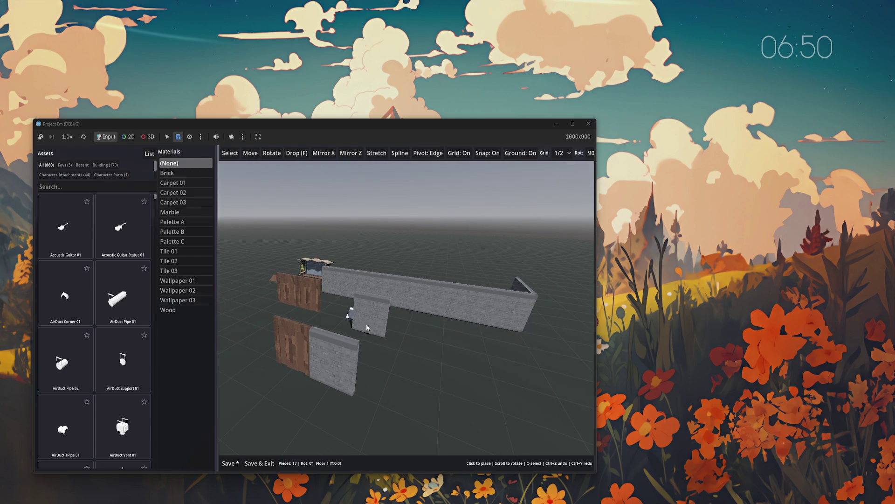
middle_click(367, 328)
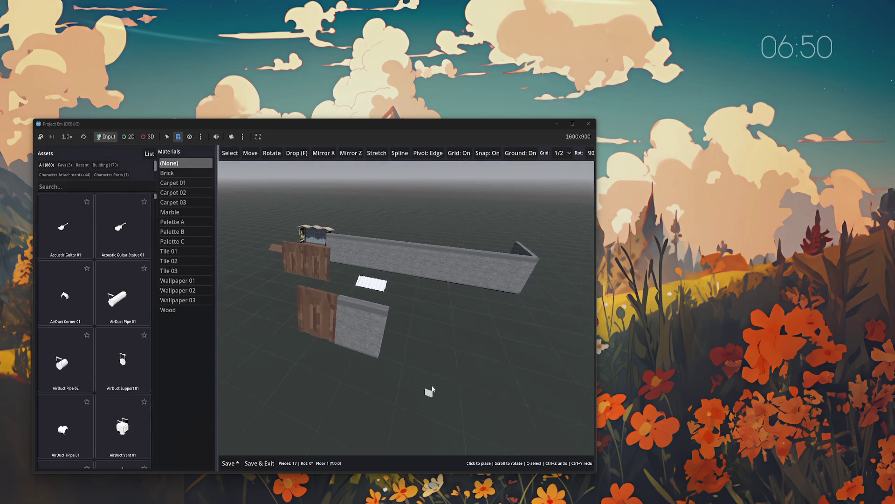
middle_click(344, 320)
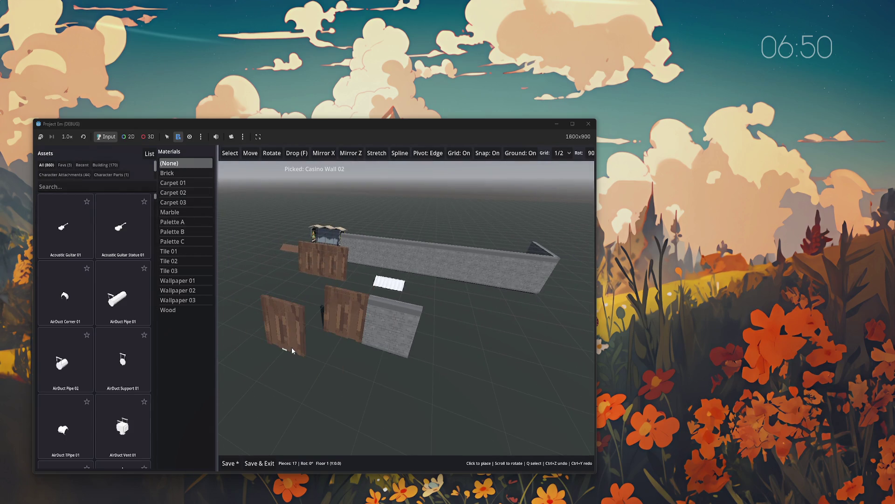
- Box-select the two front walls and move them left and forward
key("q")
left_click(397, 334)
left_click_drag(321, 301, 422, 382)
key("w")
mouse_move(395, 337)
left_mouse_down()
mouse_move(331, 345)
mouse_move(352, 345)
mouse_move(357, 362)
left_mouse_up()
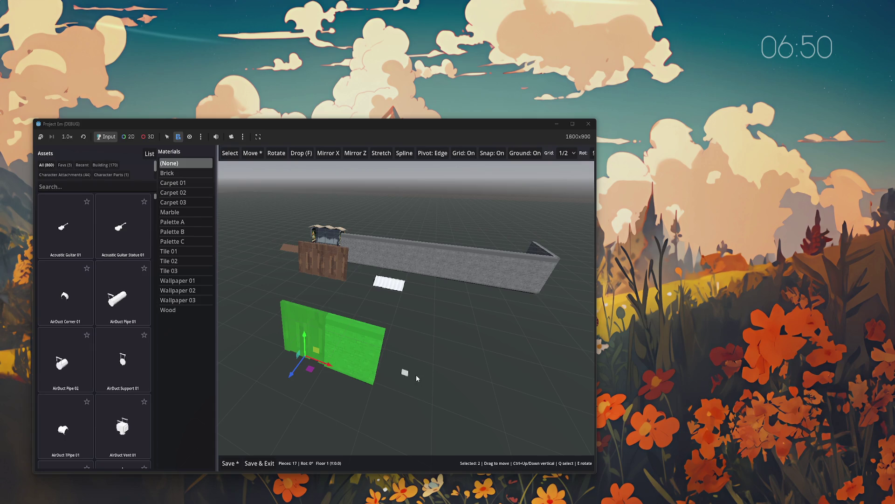
- Box-select the two front walls again and delete them
key("Escape")
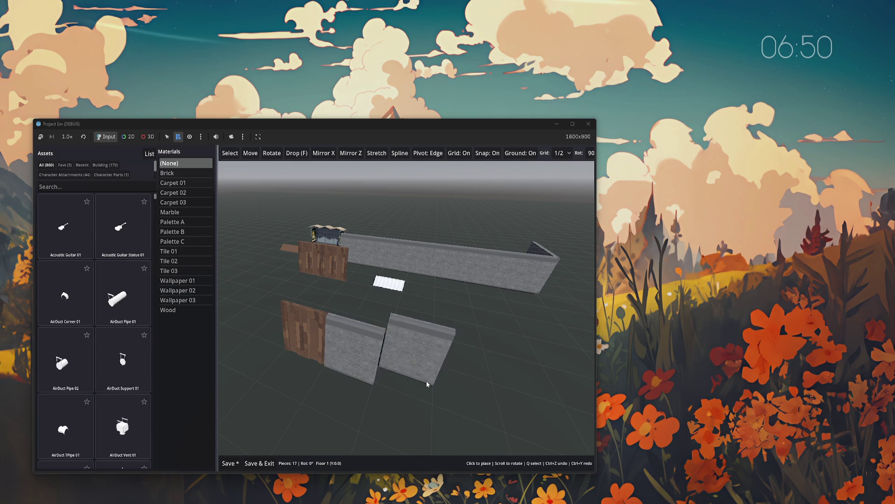
key("q")
left_click_drag(398, 414, 274, 306)
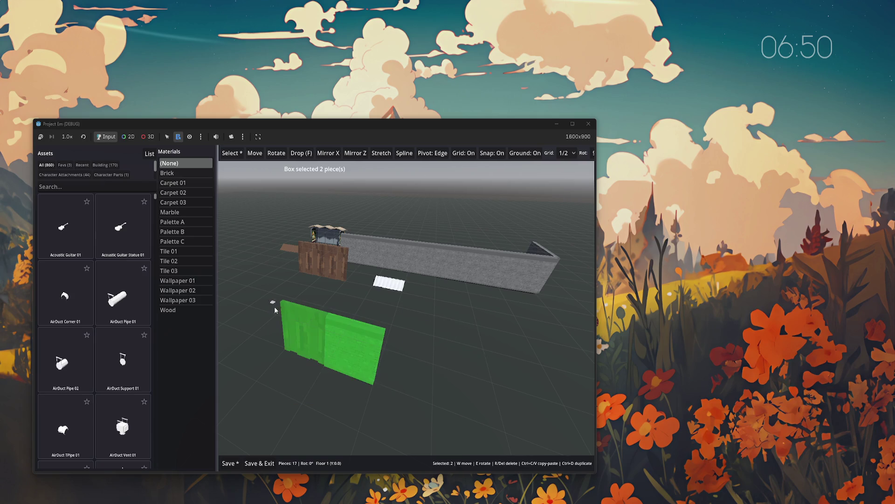
key("Delete")
scroll(341, 342, "down", 2)
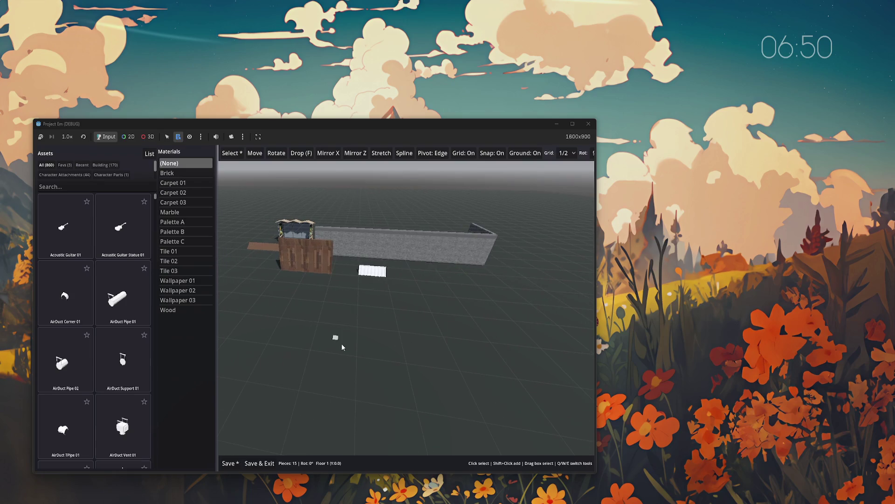
left_click(64, 164)
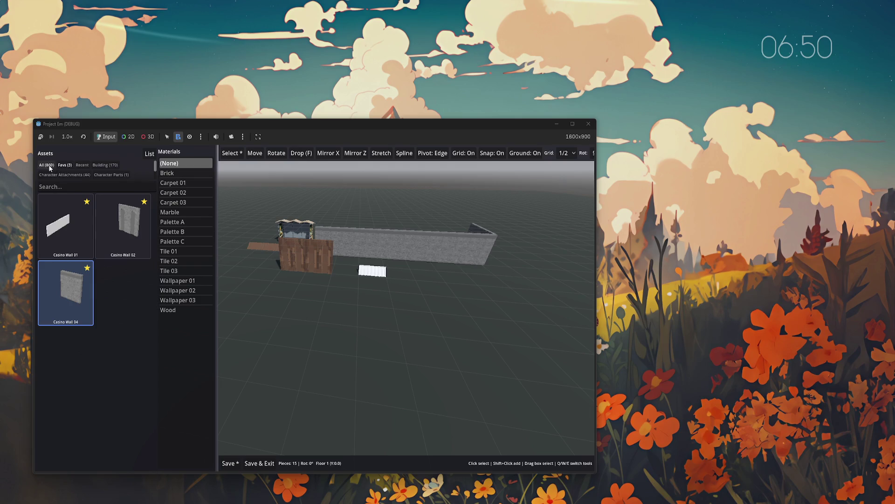
- Search the assets for 'wallr' and try Casino Wall 03 and Casino Wall 01, cancelling both
left_click(60, 187)
type("wall")
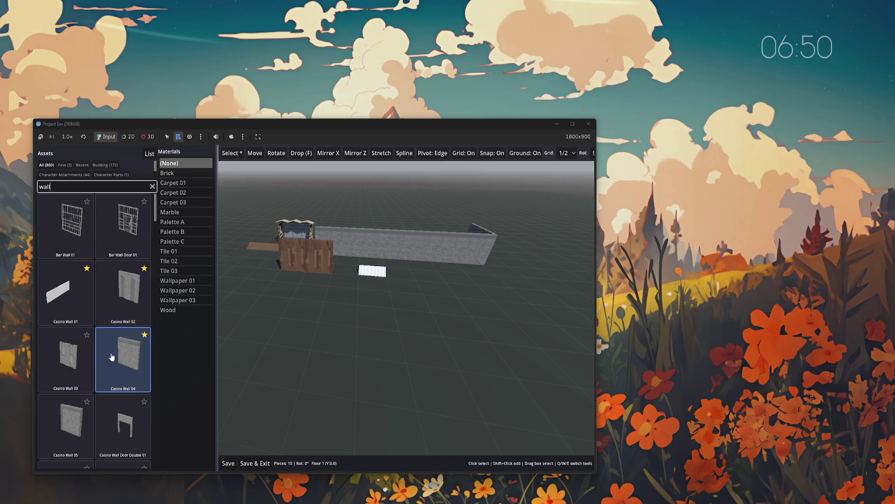
type("r")
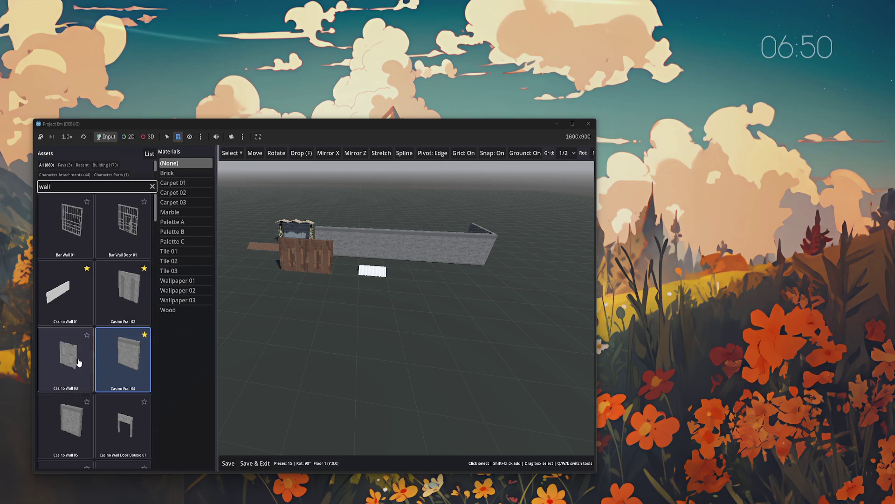
scroll(87, 361, "down", 1)
scroll(89, 354, "up", 1)
key("r")
key("r")
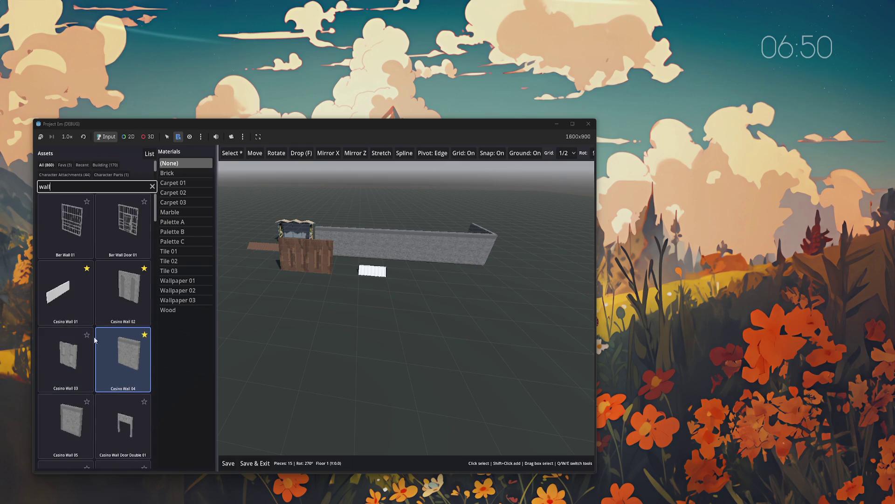
left_click(87, 334)
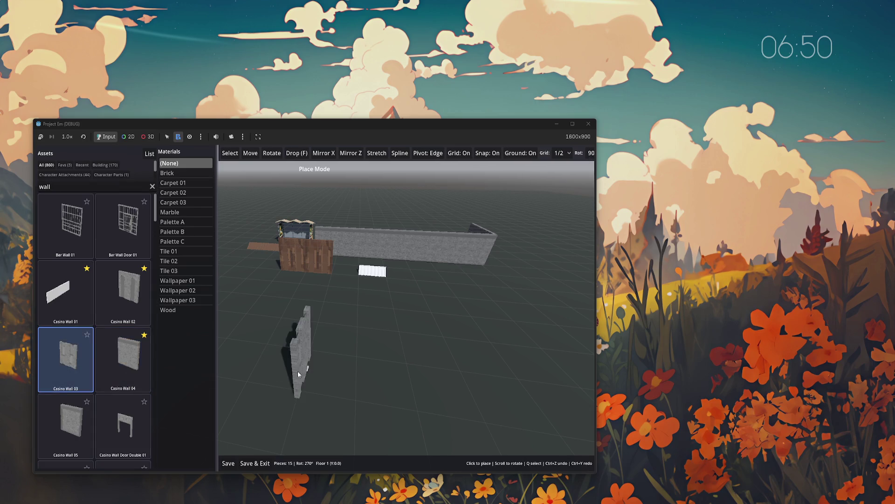
scroll(292, 370, "down", 1)
key("Escape")
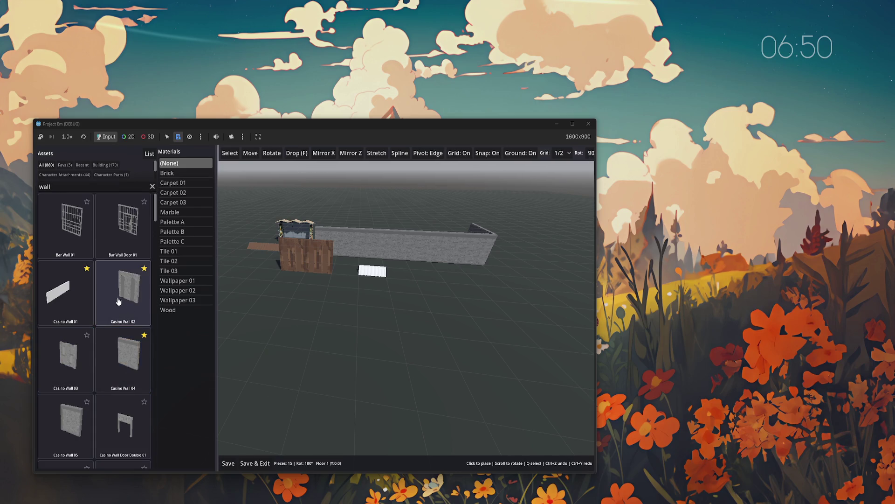
left_click(68, 299)
key("Escape")
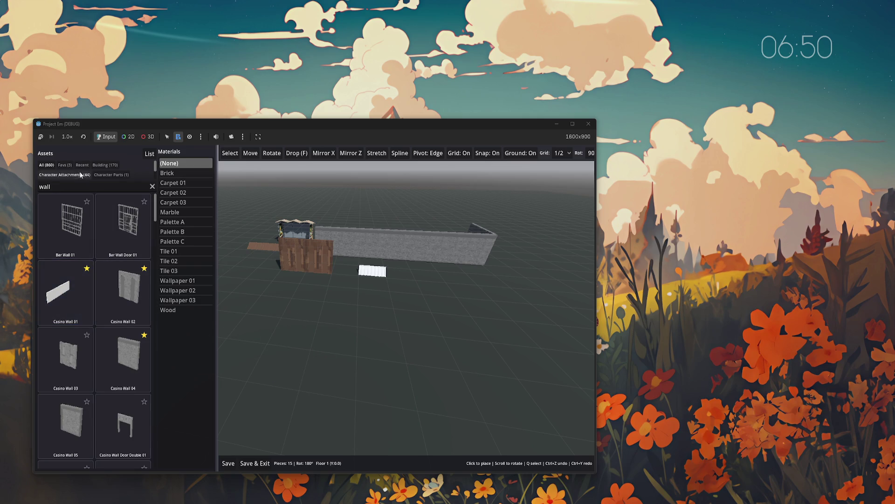
- Filter to favourite walls and place a long casino wall plus a 90°-turned corner wall on the floor
left_click(65, 165)
left_click(396, 340)
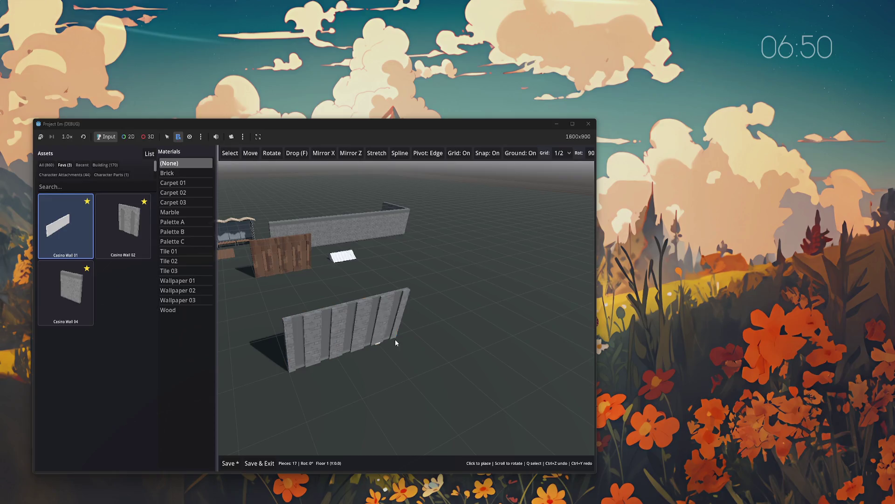
key("e")
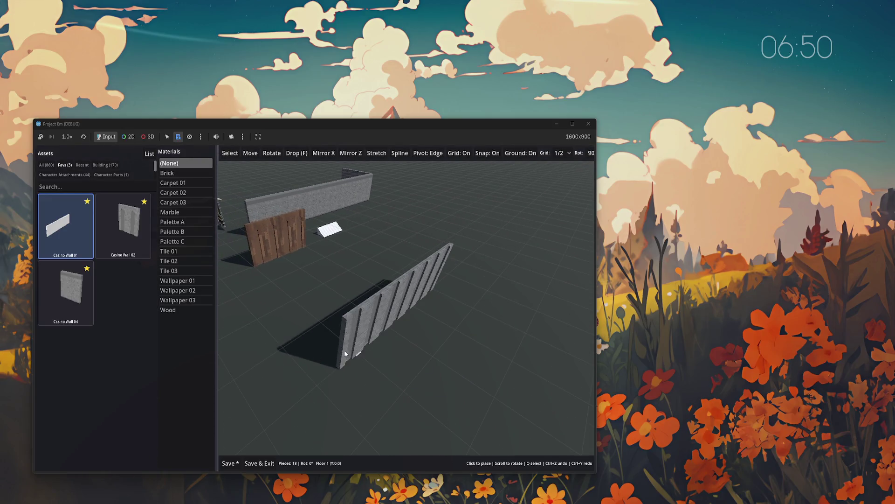
scroll(326, 340, "up", 1)
left_click(337, 331)
- Place Casino Wall 02 pieces on the second floor, including the large front wall
left_click(123, 223)
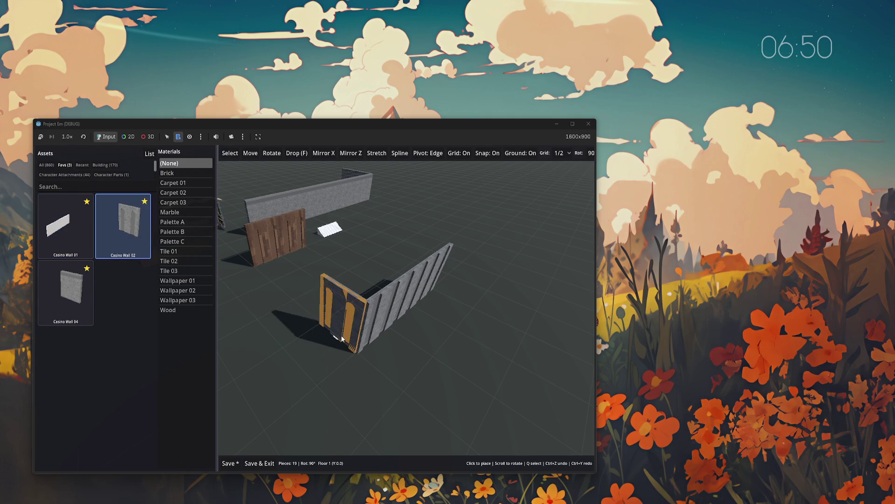
key("Page_Up")
left_click(352, 309)
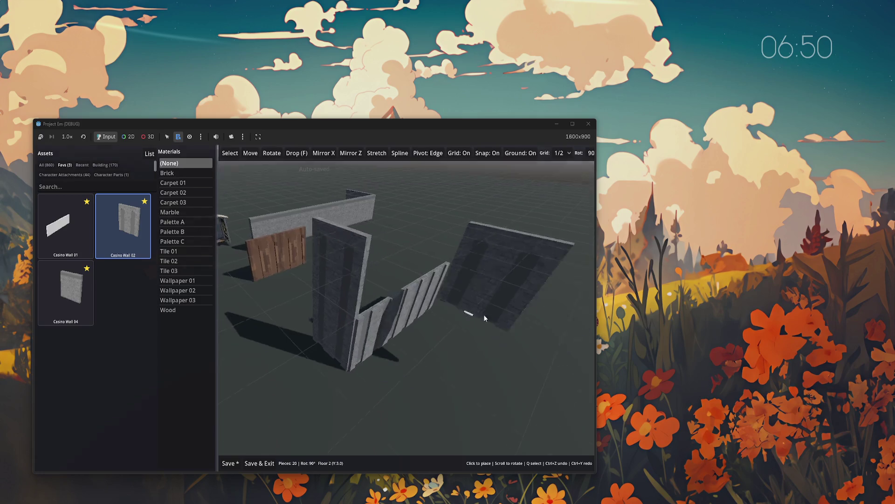
scroll(405, 317, "down", 1)
left_click(362, 326)
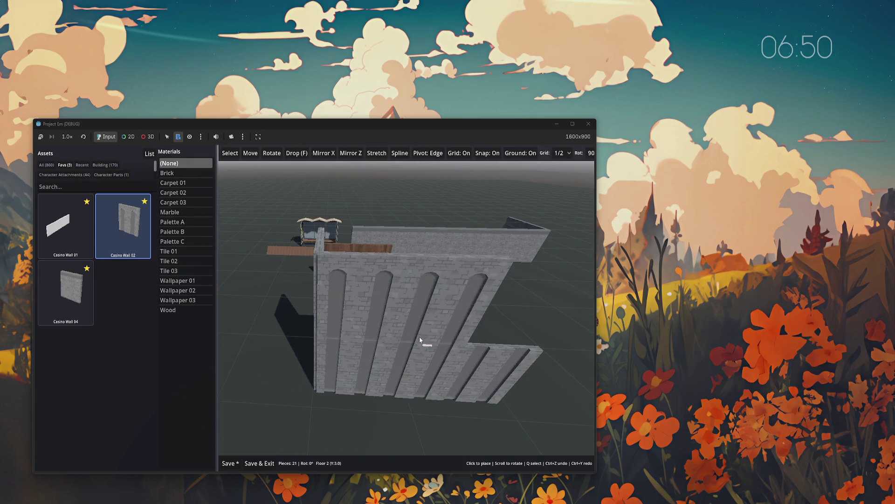
left_click(499, 347)
left_click(486, 406)
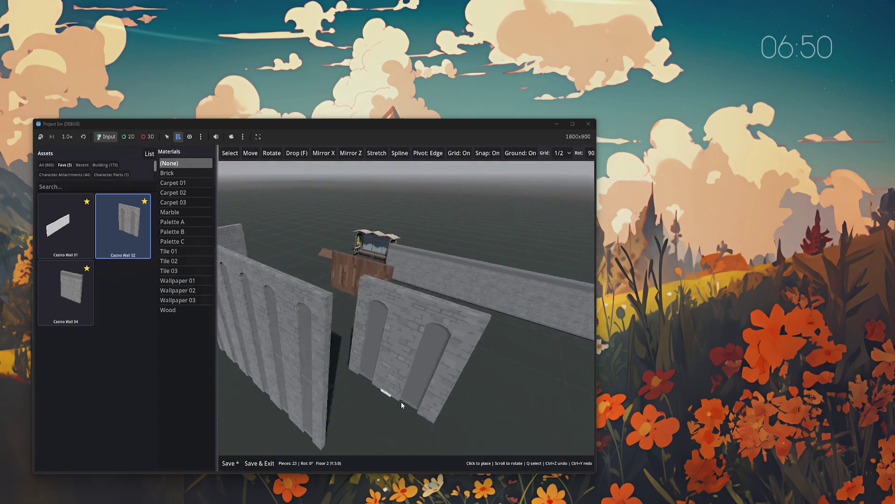
- Add an arched wall rotated 270°, then place a Casino Wall 01 on the ground floor
scroll(347, 402, "down", 1)
left_click(327, 371)
key("q")
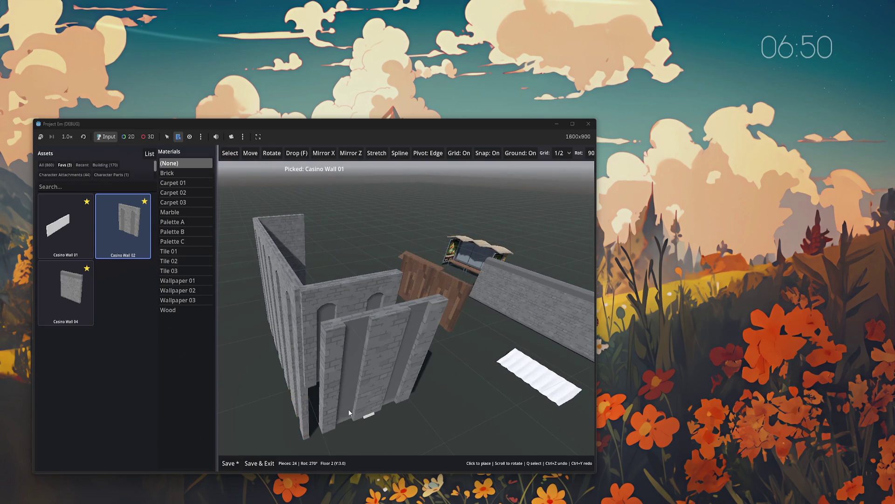
key("Page_Down")
left_click(391, 443)
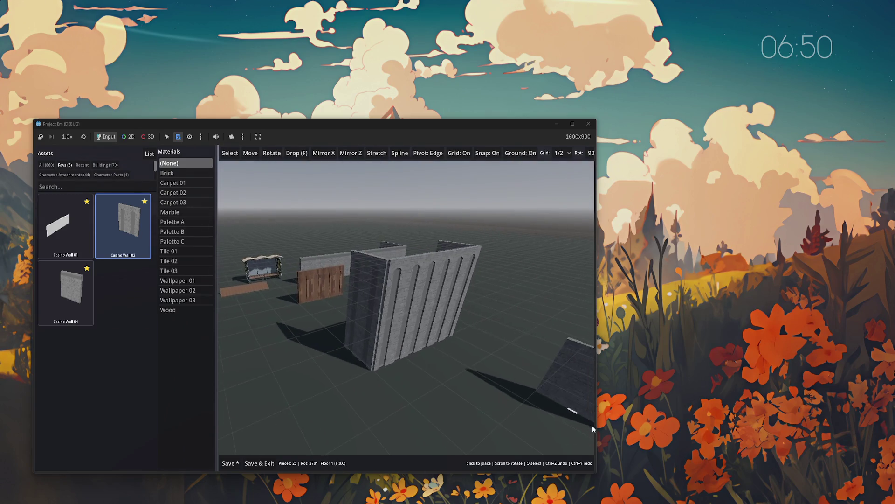
- Box-select the ten enclosure walls and rotate the group about 90 degrees
key("q")
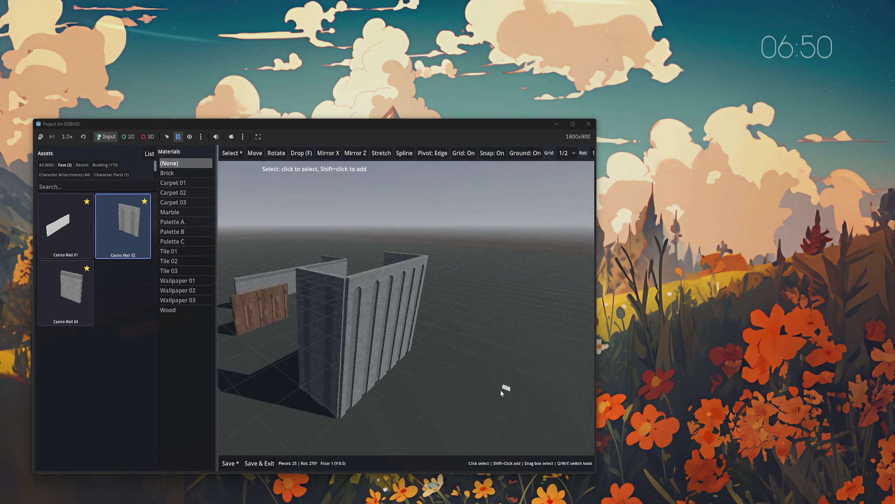
mouse_move(489, 430)
left_mouse_down()
mouse_move(370, 264)
mouse_move(338, 203)
left_mouse_up()
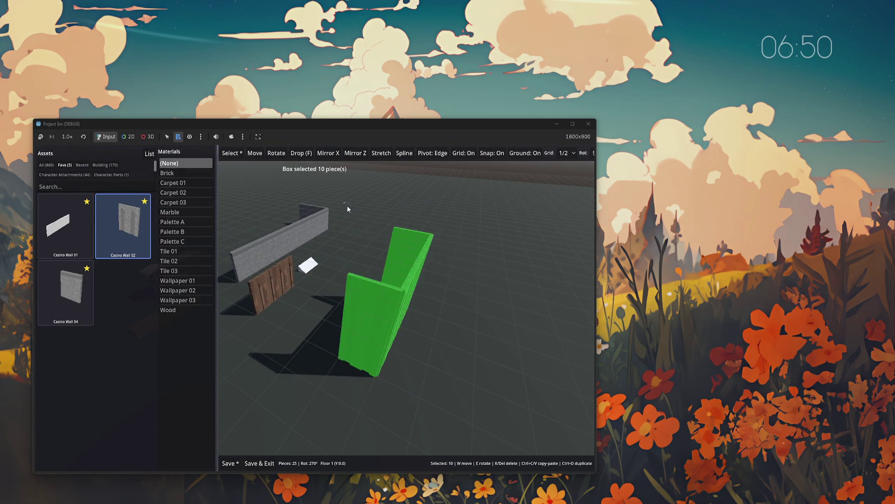
key("e")
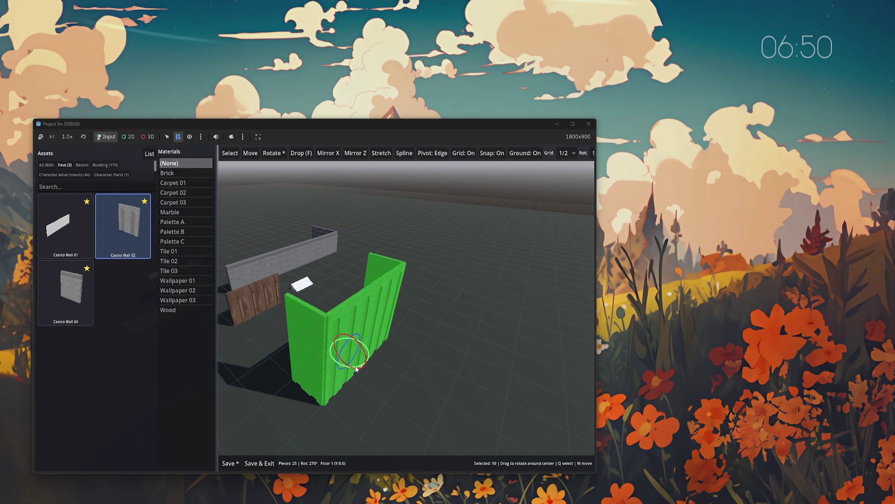
mouse_move(364, 367)
left_mouse_down()
mouse_move(455, 366)
mouse_move(422, 368)
mouse_move(415, 331)
mouse_move(418, 363)
mouse_move(399, 371)
mouse_move(410, 380)
mouse_move(349, 312)
mouse_move(433, 322)
mouse_move(418, 324)
mouse_move(512, 301)
mouse_move(538, 267)
mouse_move(410, 292)
mouse_move(414, 318)
left_mouse_up()
scroll(415, 318, "down", 3)
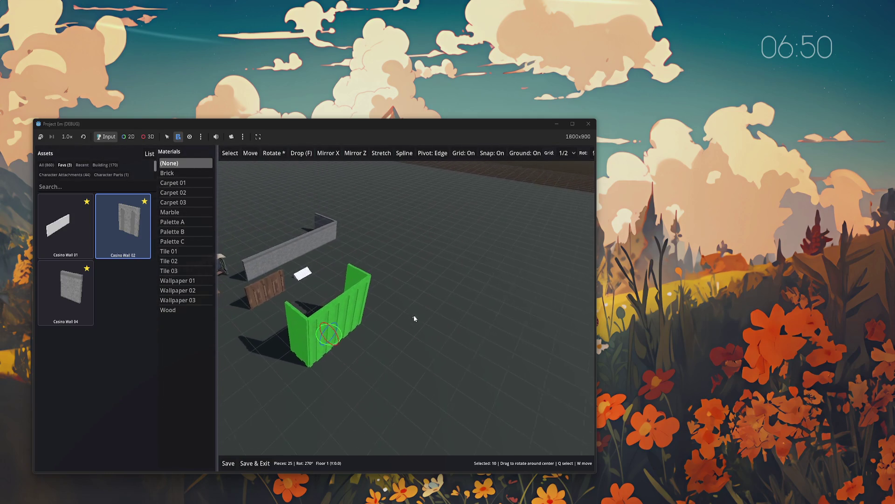
key("w")
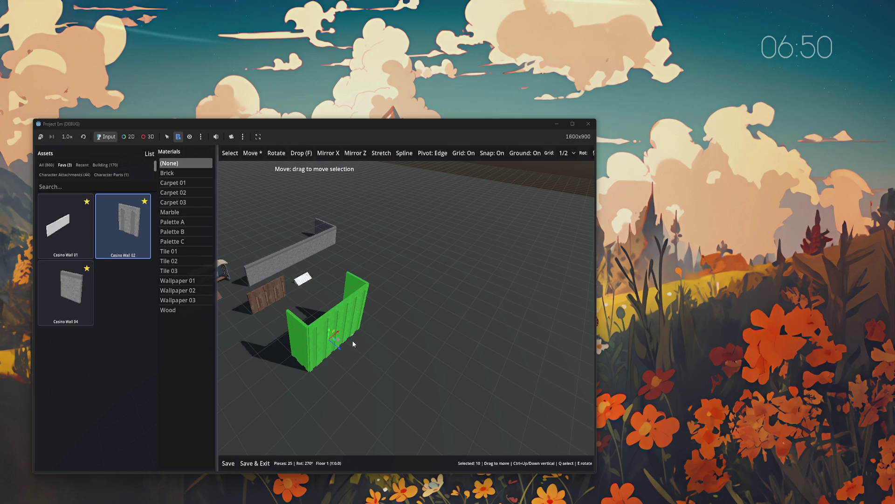
key("e")
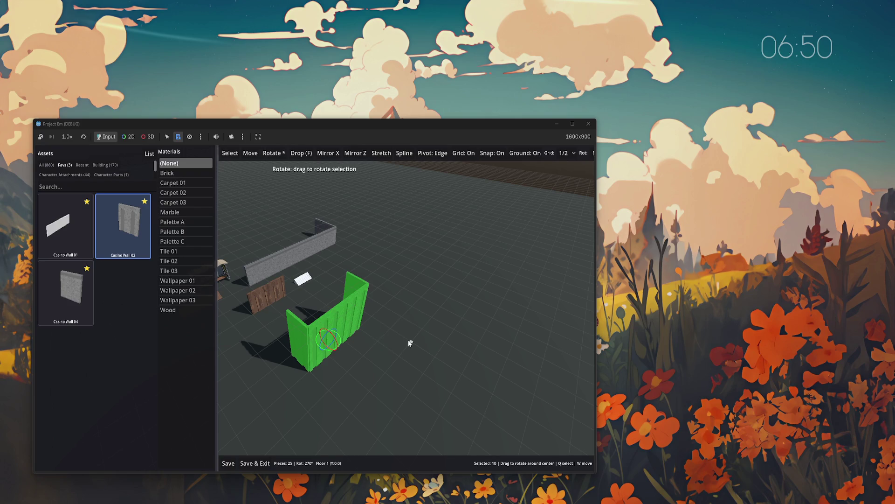
scroll(409, 343, "up", 5)
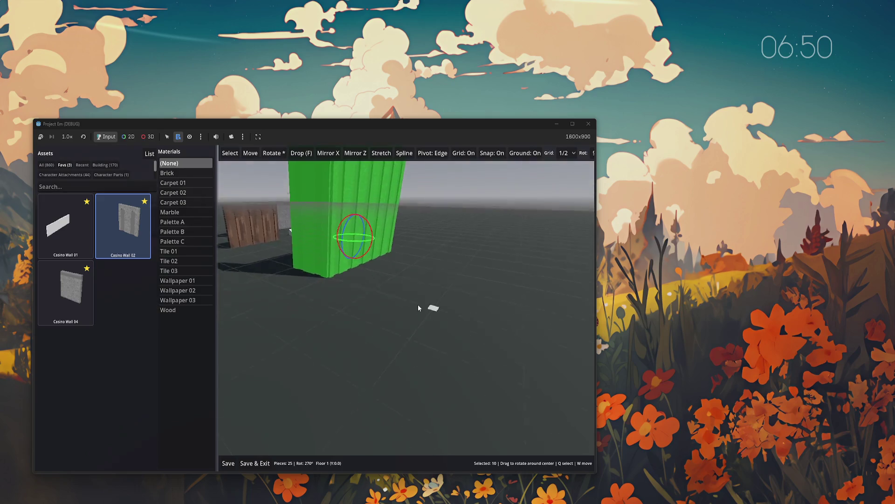
scroll(418, 299, "up", 3)
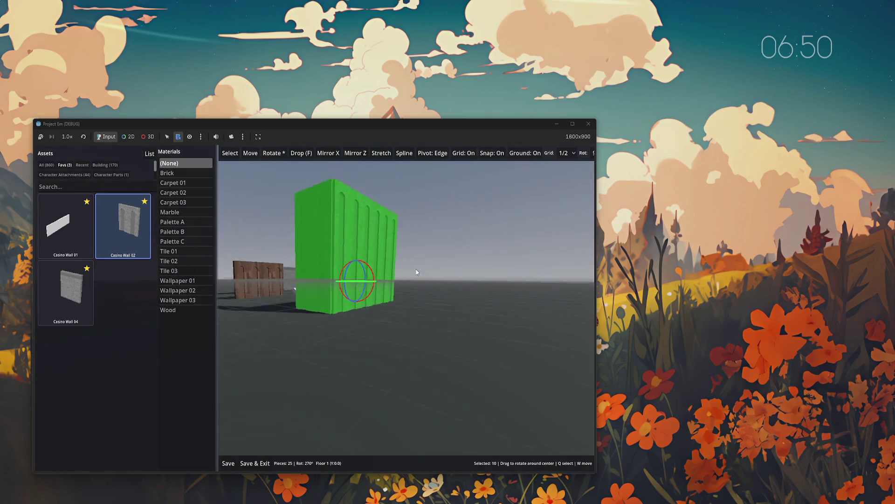
scroll(411, 294, "down", 5)
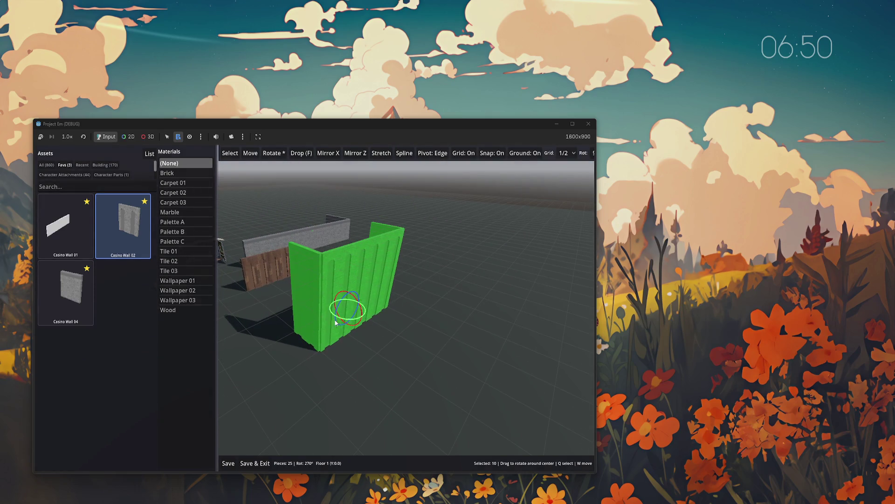
left_click_drag(336, 323, 349, 320)
- Move the wall group right and further back, then clear the selection
key("w")
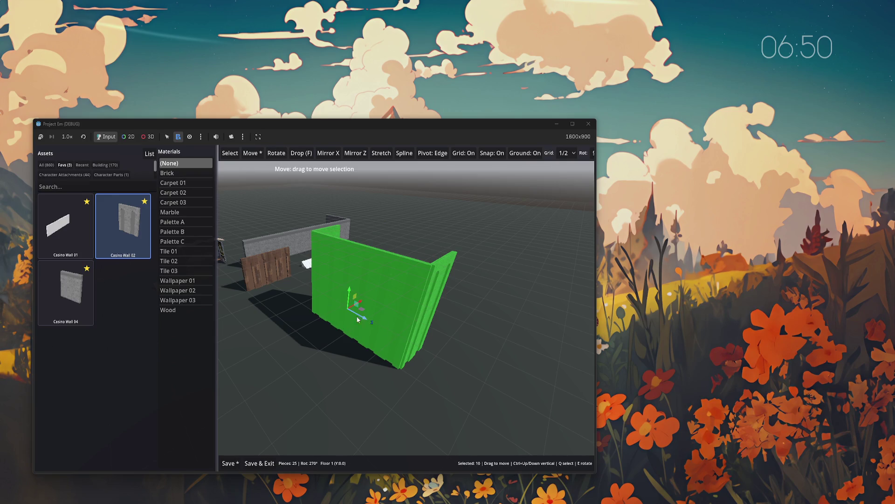
mouse_move(358, 308)
left_mouse_down()
mouse_move(441, 317)
mouse_move(436, 306)
mouse_move(380, 351)
mouse_move(444, 336)
left_mouse_up()
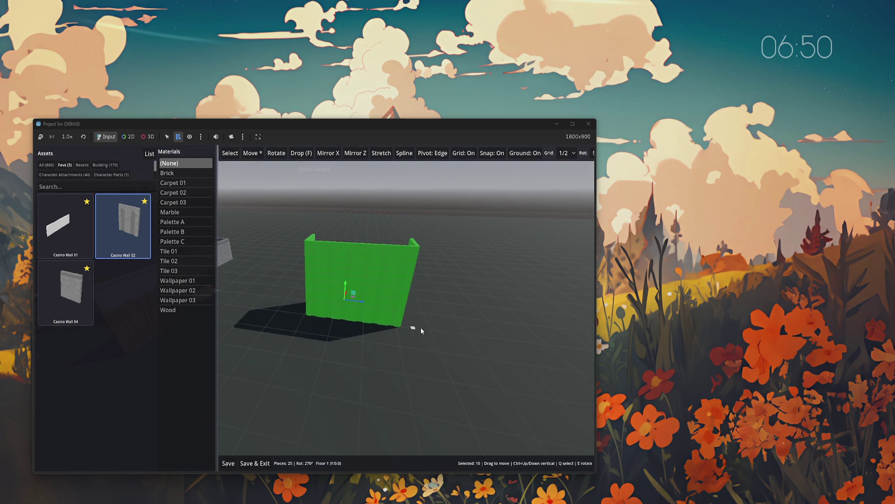
key("q")
left_click(340, 368)
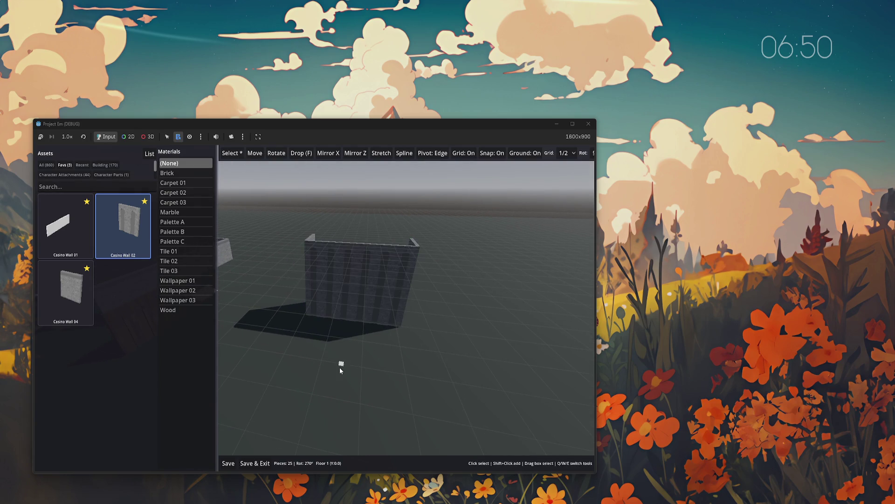
- Save the Test world, exit to the world list, reopen Test and hide the grid
key("ctrl+s")
left_click(266, 463)
left_click(343, 277)
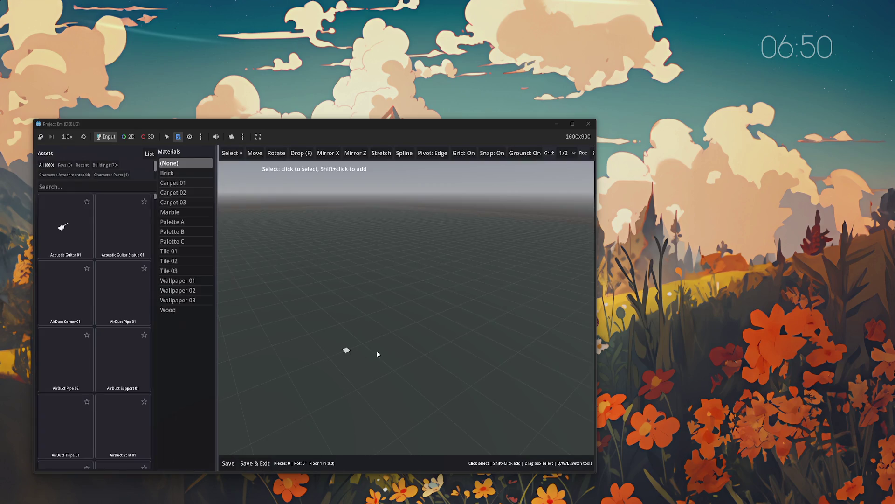
key("g")
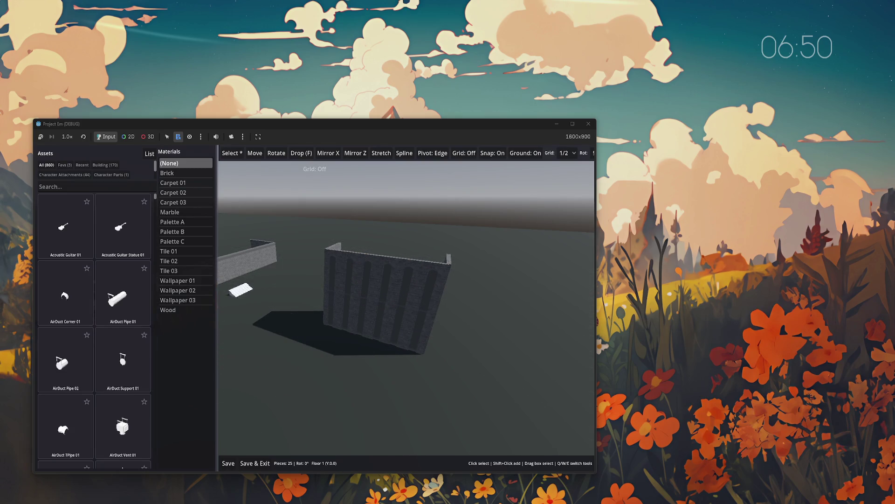
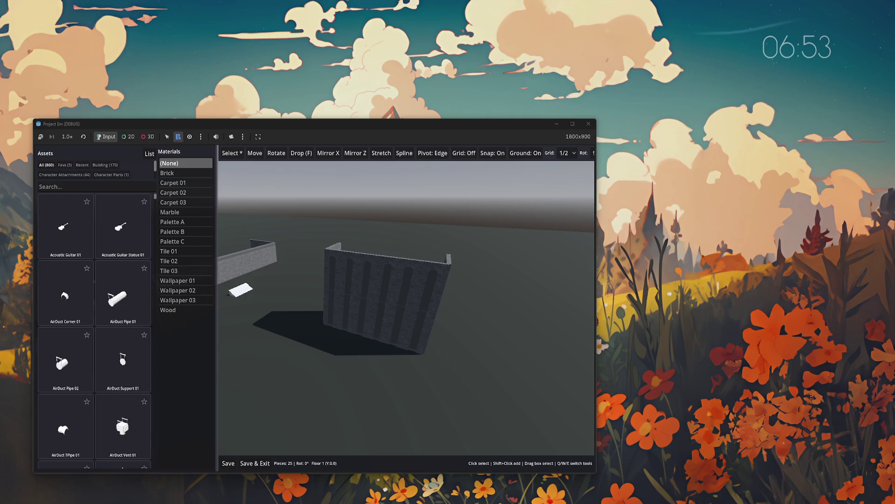
- Box-select the 10-piece brick wall, duplicate it with Ctrl+D, and set the copy beside the original
left_click_drag(470, 380, 295, 209)
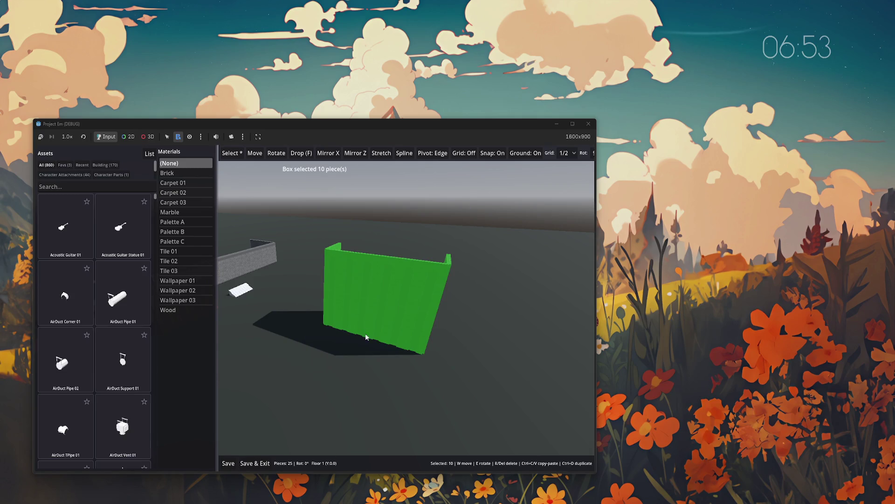
key("ctrl+d")
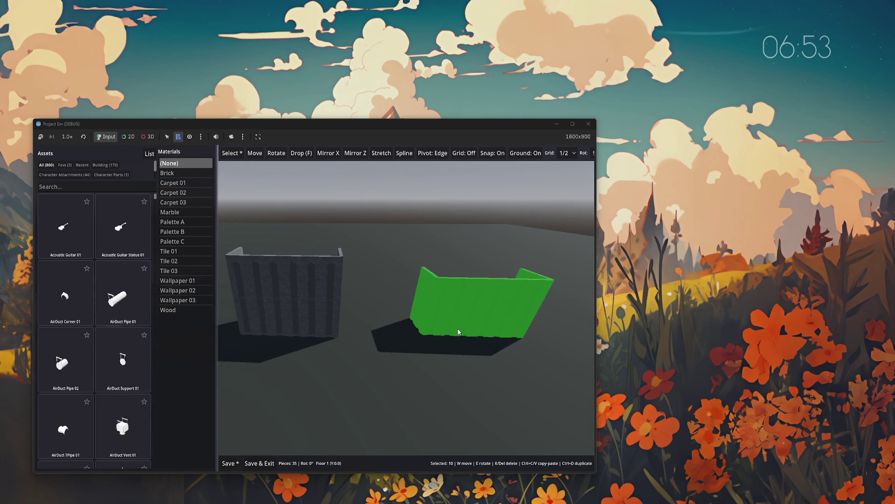
left_click(459, 413)
- Try moving one panel of the copied wall up, undoing each move with Ctrl+Z
left_click(454, 306)
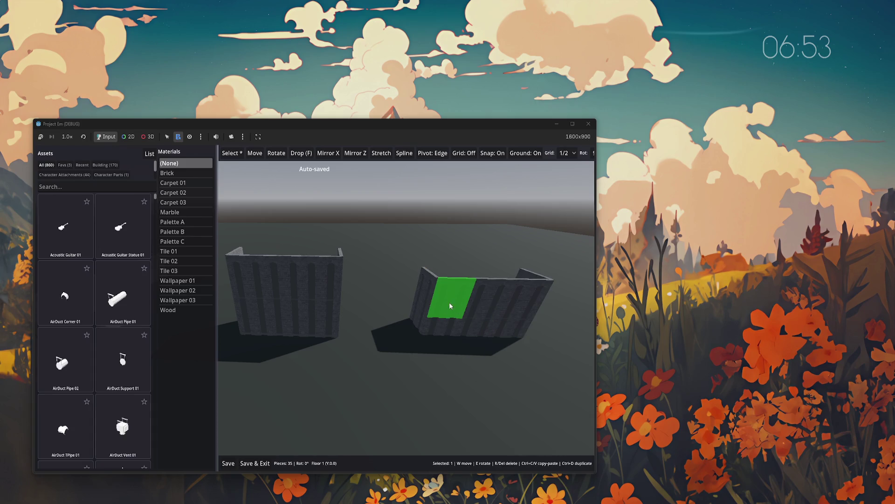
key("w")
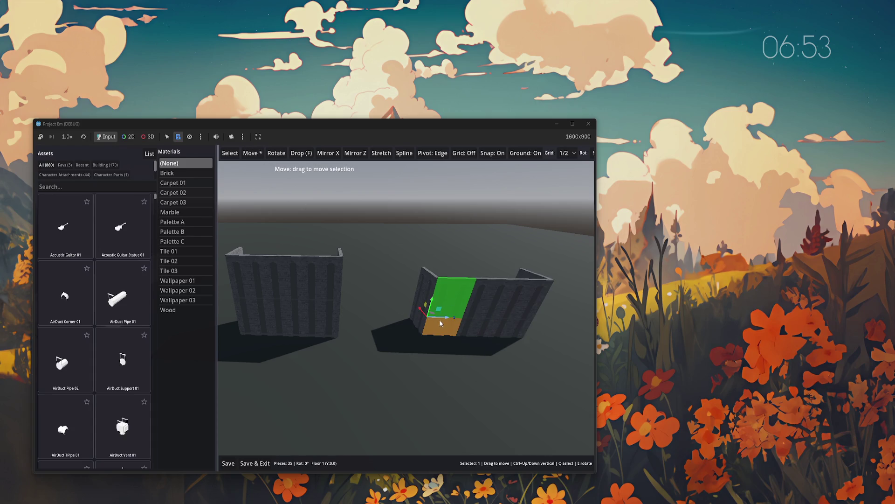
mouse_move(439, 304)
left_mouse_down()
mouse_move(438, 251)
mouse_move(475, 268)
mouse_move(452, 262)
left_mouse_up()
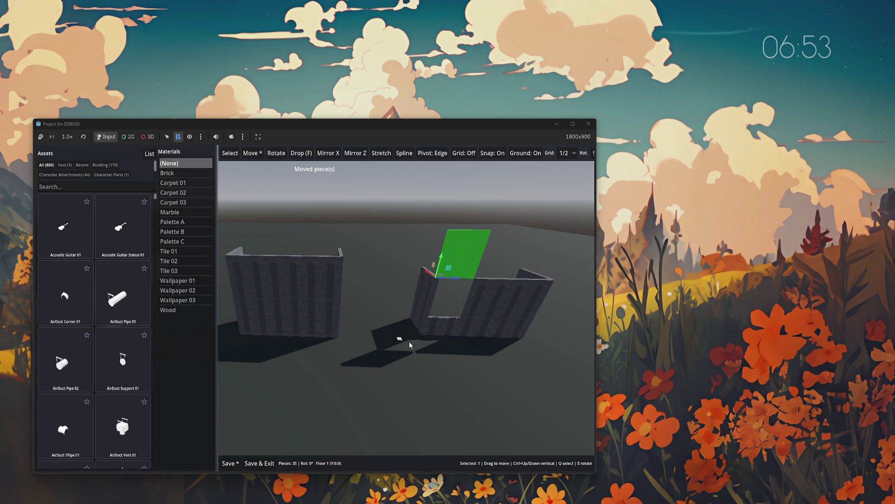
key("ctrl+z")
mouse_move(437, 306)
left_mouse_down()
mouse_move(440, 283)
mouse_move(443, 308)
mouse_move(451, 285)
mouse_move(441, 290)
mouse_move(439, 269)
mouse_move(431, 307)
mouse_move(414, 295)
mouse_move(403, 306)
mouse_move(420, 285)
left_mouse_up()
key("ctrl+z")
- Orbit the camera closer and drag one copied-wall panel up above the wall opening
mouse_move(450, 320)
left_mouse_down()
mouse_move(476, 319)
mouse_move(434, 315)
mouse_move(450, 319)
left_mouse_up()
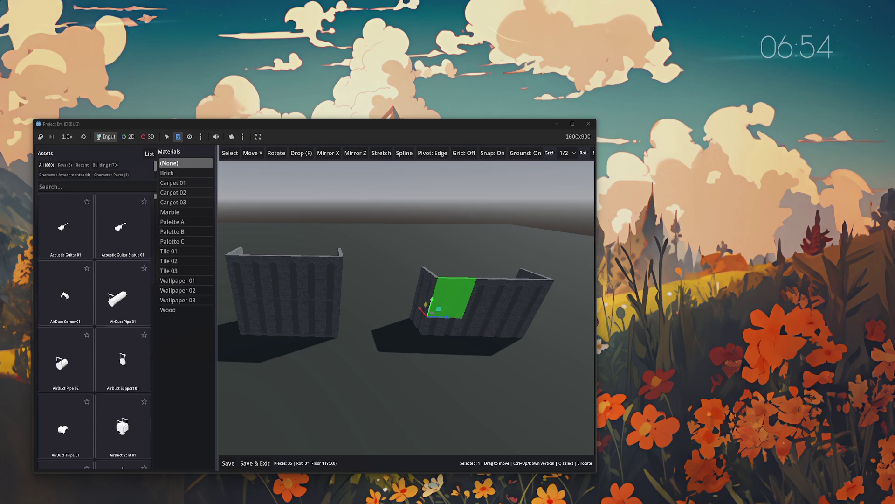
mouse_move(435, 340)
left_mouse_down()
mouse_move(460, 356)
mouse_move(477, 390)
left_mouse_up()
mouse_move(335, 396)
left_mouse_down()
mouse_move(391, 381)
mouse_move(365, 363)
mouse_move(349, 368)
mouse_move(359, 331)
mouse_move(308, 353)
mouse_move(371, 328)
mouse_move(338, 348)
mouse_move(369, 342)
mouse_move(363, 317)
mouse_move(352, 342)
mouse_move(338, 322)
mouse_move(316, 328)
mouse_move(351, 342)
mouse_move(326, 356)
mouse_move(340, 334)
mouse_move(317, 298)
mouse_move(321, 308)
mouse_move(262, 290)
mouse_move(375, 333)
mouse_move(401, 336)
mouse_move(324, 325)
mouse_move(552, 334)
mouse_move(360, 320)
mouse_move(326, 357)
mouse_move(357, 332)
mouse_move(353, 344)
mouse_move(324, 352)
mouse_move(339, 340)
mouse_move(375, 325)
left_mouse_up()
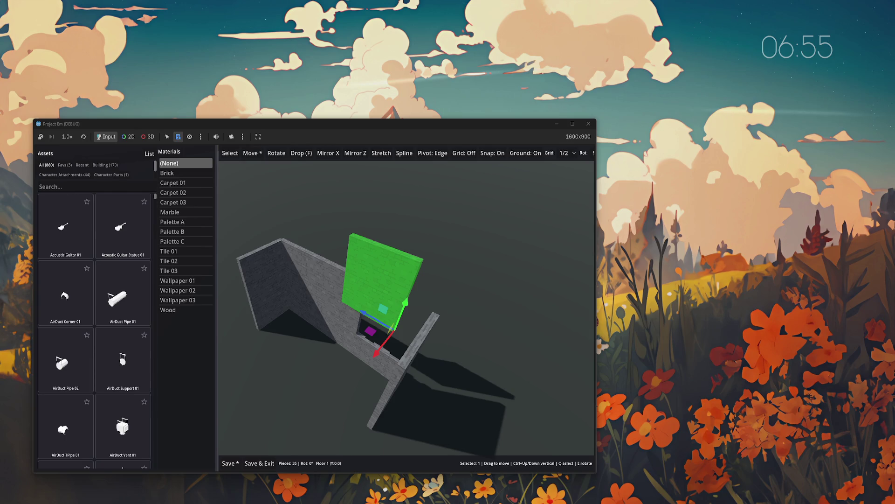
- Nudge the raised green panel up-left and sideways, then relaunch the game with F5
mouse_move(381, 312)
left_mouse_down()
mouse_move(361, 296)
mouse_move(416, 296)
mouse_move(382, 307)
mouse_move(369, 330)
mouse_move(349, 329)
mouse_move(369, 327)
left_mouse_up()
mouse_move(508, 321)
left_mouse_down()
mouse_move(390, 272)
mouse_move(343, 322)
mouse_move(325, 289)
mouse_move(354, 314)
mouse_move(345, 330)
mouse_move(360, 329)
mouse_move(365, 304)
mouse_move(366, 320)
mouse_move(346, 325)
mouse_move(310, 293)
mouse_move(576, 293)
mouse_move(419, 301)
mouse_move(450, 278)
mouse_move(395, 285)
mouse_move(407, 291)
mouse_move(398, 315)
mouse_move(405, 297)
mouse_move(455, 294)
mouse_move(406, 298)
mouse_move(396, 287)
mouse_move(407, 311)
mouse_move(397, 313)
mouse_move(411, 315)
mouse_move(394, 314)
left_mouse_up()
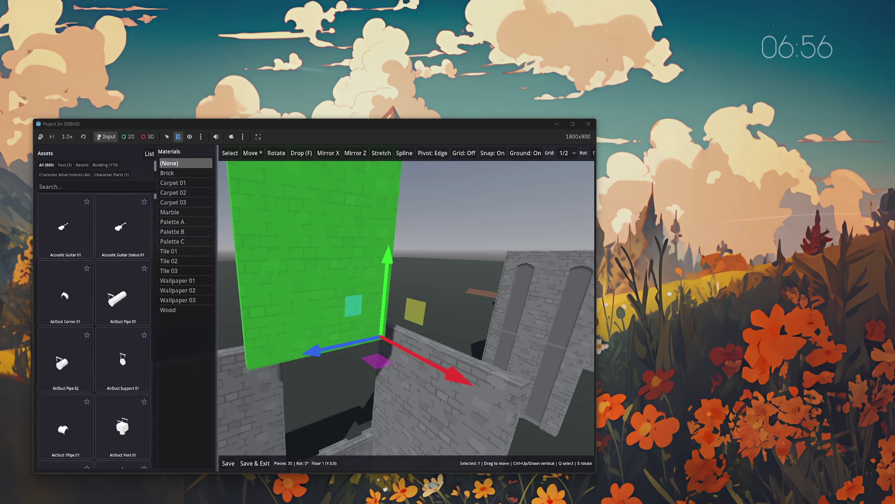
key("F5")
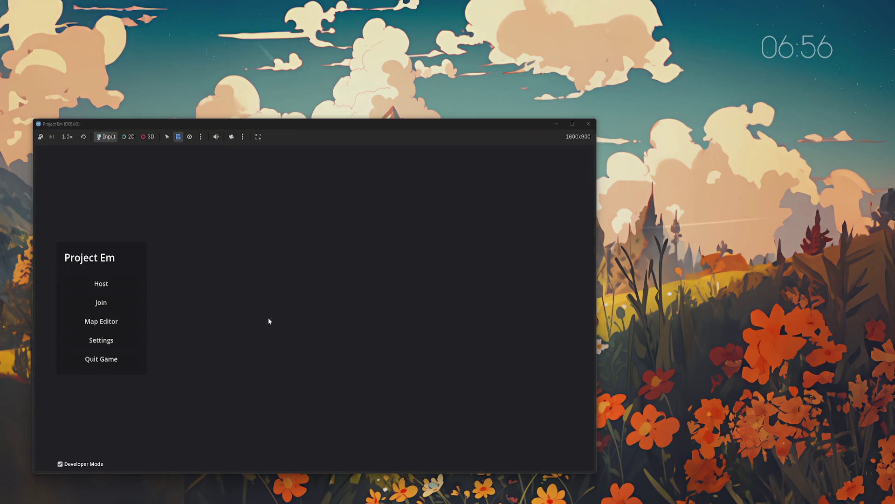
- Reopen the Test map in the Map Editor and box-select its 10-piece wall
left_click(107, 323)
left_click(343, 277)
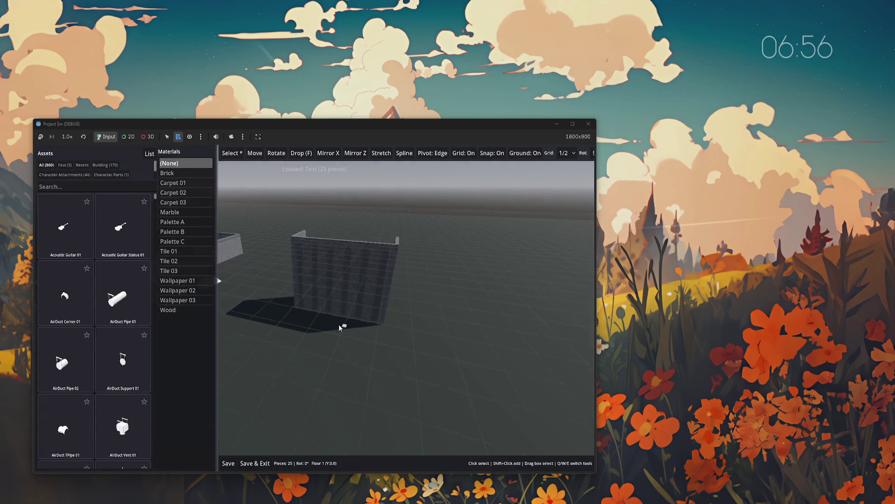
left_click_drag(460, 376, 279, 204)
- Pick one wall panel and shift it along a flat plane with the move gizmo
left_click(360, 257)
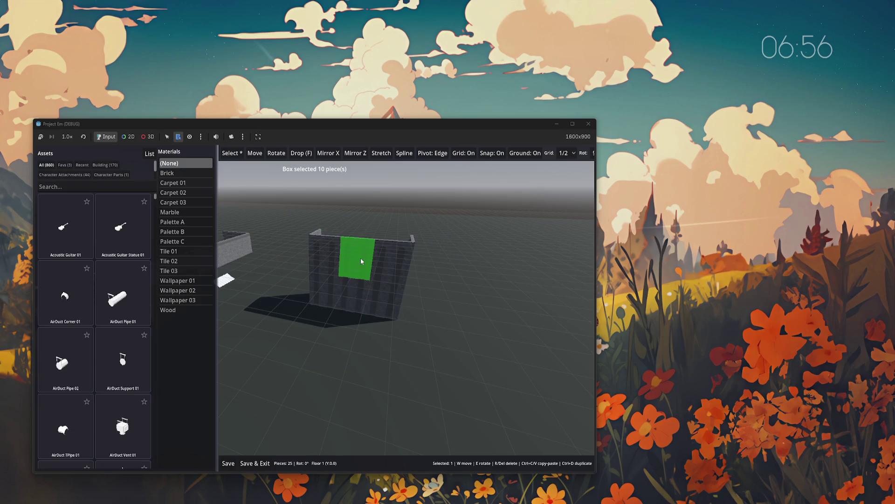
key("w")
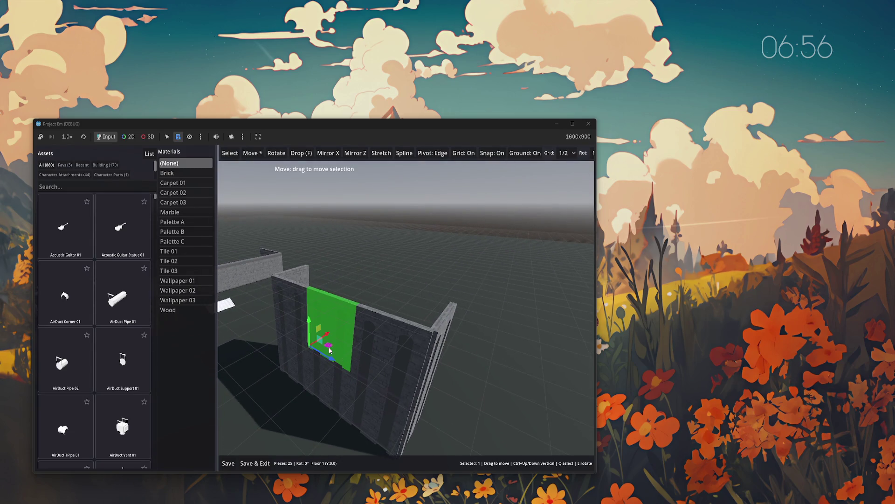
mouse_move(319, 328)
left_mouse_down()
mouse_move(340, 322)
mouse_move(294, 343)
mouse_move(314, 331)
mouse_move(322, 344)
mouse_move(322, 307)
mouse_move(315, 334)
mouse_move(349, 343)
mouse_move(323, 351)
mouse_move(330, 337)
mouse_move(297, 373)
mouse_move(320, 400)
left_mouse_up()
key("e")
mouse_move(306, 363)
left_mouse_down()
mouse_move(303, 376)
mouse_move(315, 353)
mouse_move(302, 333)
left_mouse_up()
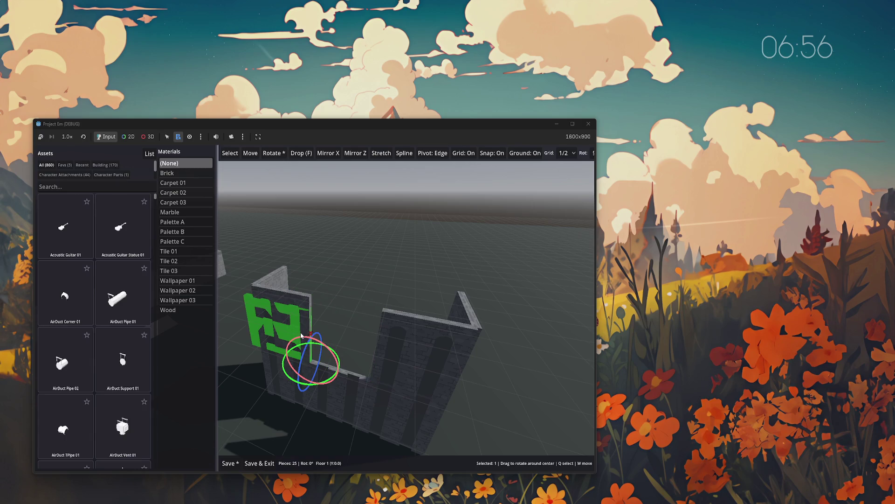
mouse_move(301, 333)
left_mouse_down()
mouse_move(313, 337)
mouse_move(284, 373)
mouse_move(317, 385)
mouse_move(244, 362)
mouse_move(233, 341)
mouse_move(255, 322)
mouse_move(278, 346)
left_mouse_up()
scroll(363, 266, "down", 5)
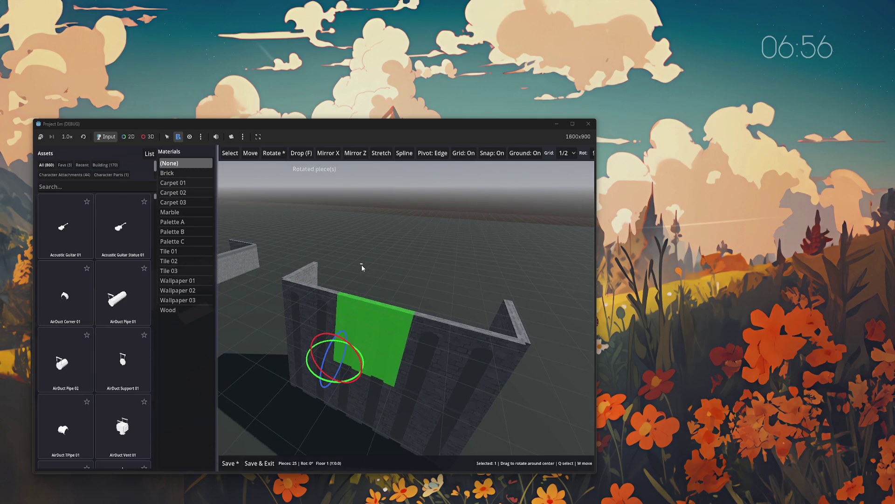
key("ctrl+s")
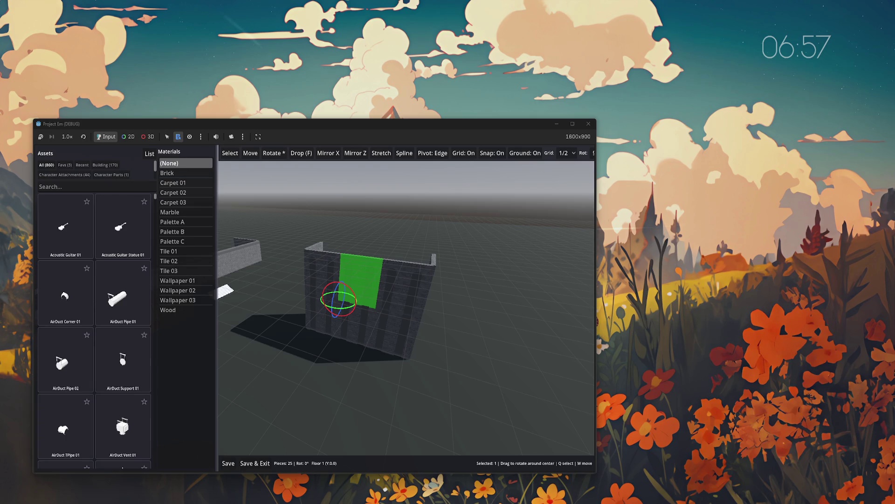
key("d")
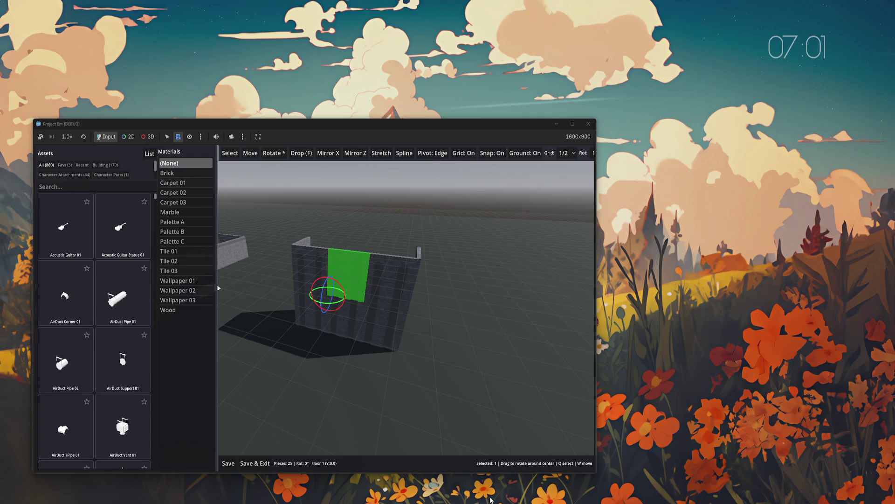
- Restart the game, edit the Test world in the Map Editor, and box-select the ten wall pieces
key("F5")
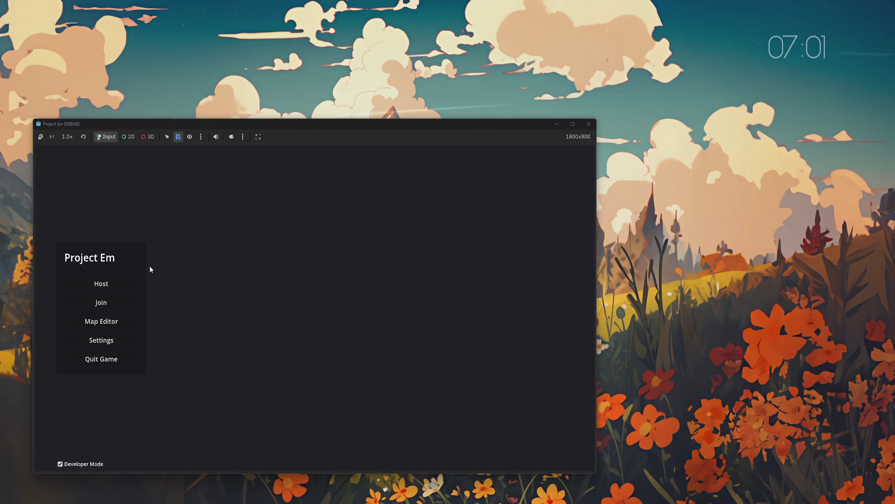
left_click(101, 320)
left_click(341, 278)
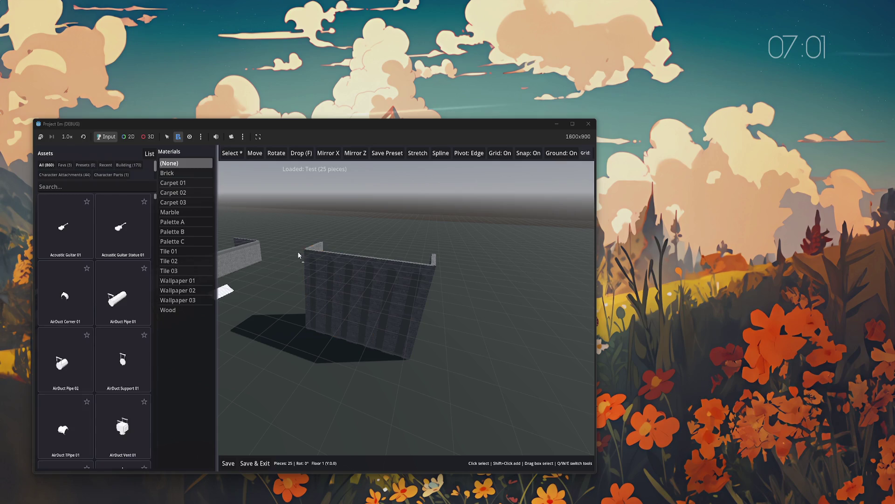
left_click_drag(396, 349, 514, 415)
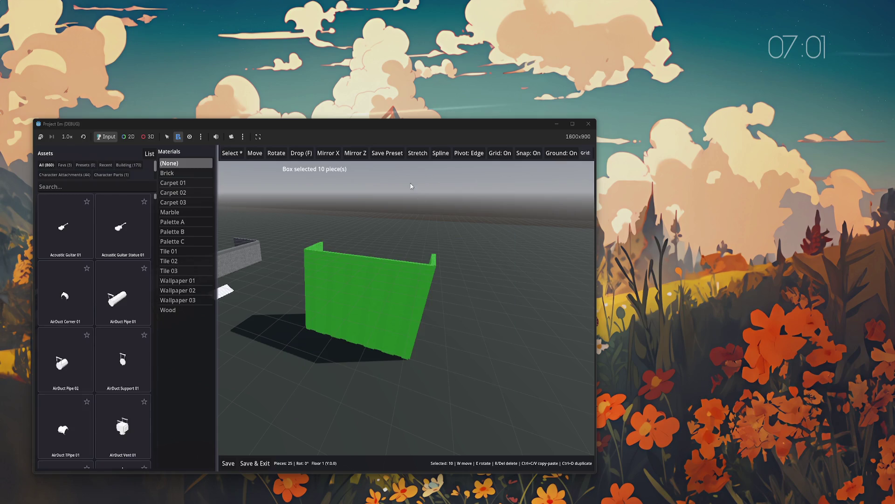
- Save the selected wall pieces as a preset named 'My Preset', then clear the selection
left_click(385, 154)
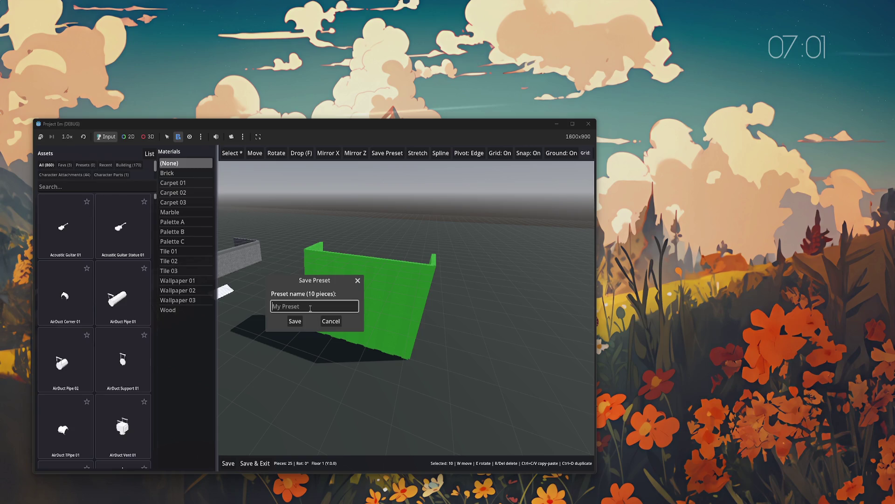
type("My Prset")
type("e")
left_click(295, 322)
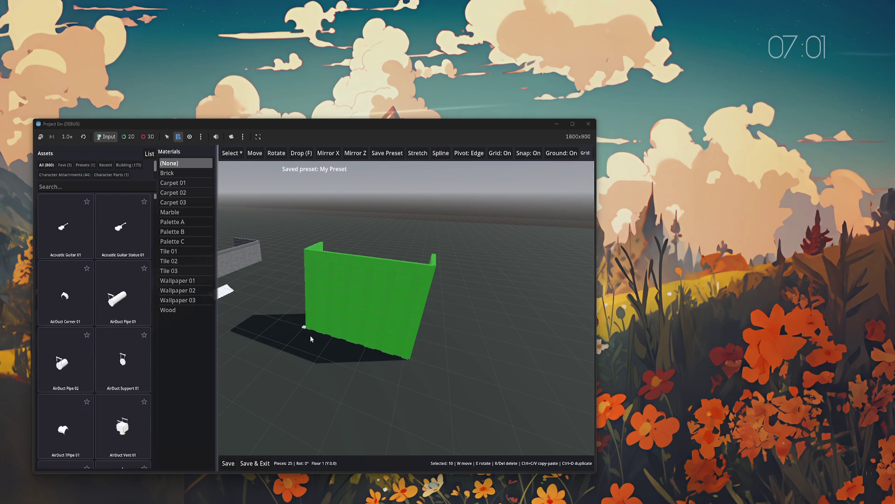
left_click(309, 359)
- From the Presets list, place My Preset into the map and undo it
left_click(85, 165)
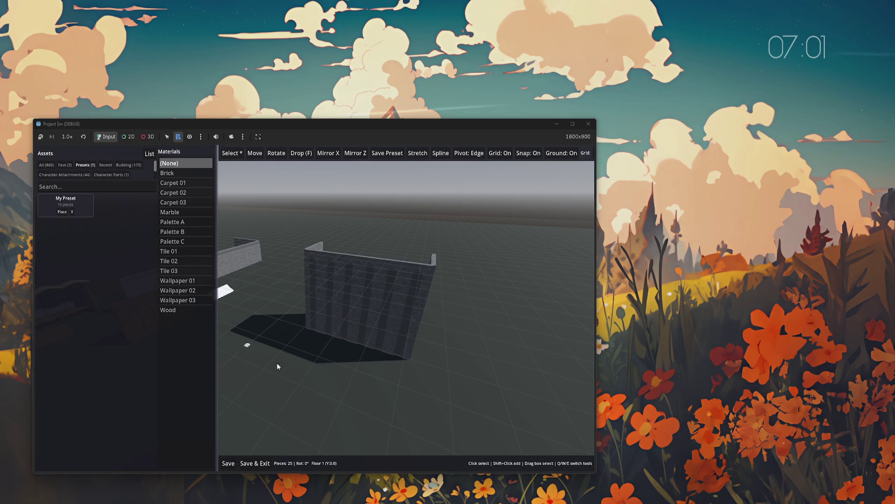
left_click(61, 202)
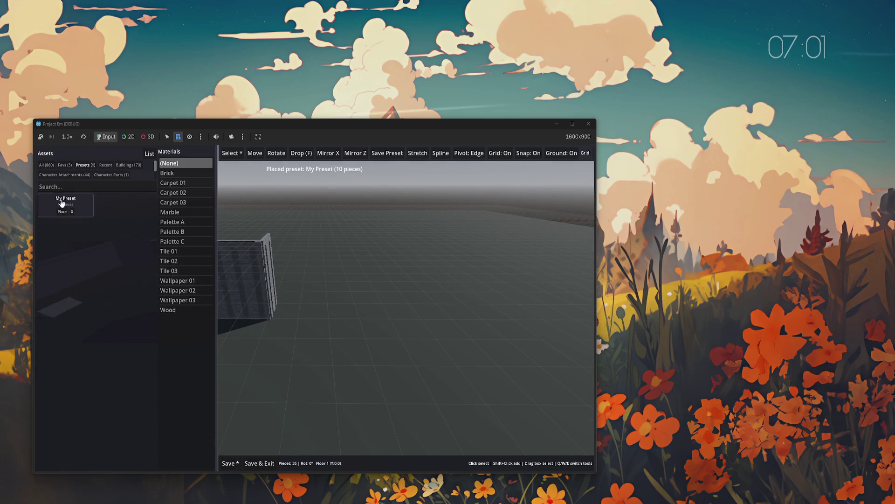
key("ctrl+z")
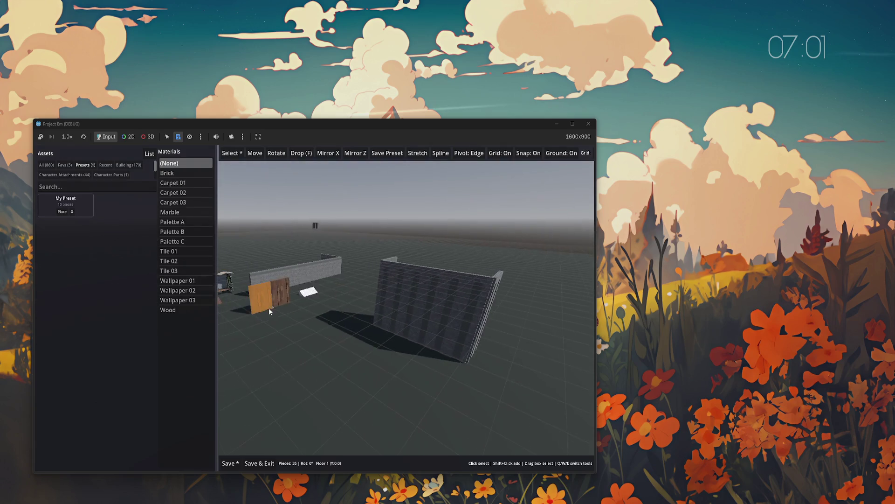
- Turn the camera, place My Preset again, then undo back to 25 pieces
left_click_drag(273, 316, 435, 351)
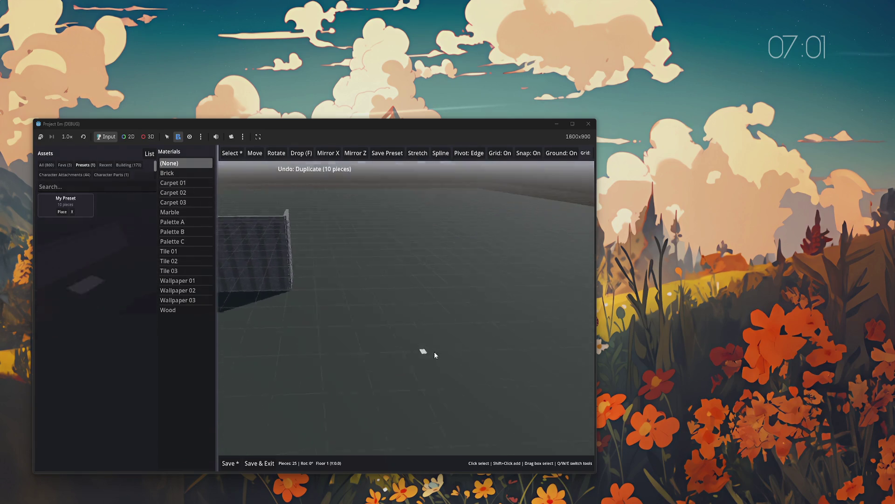
left_click(65, 211)
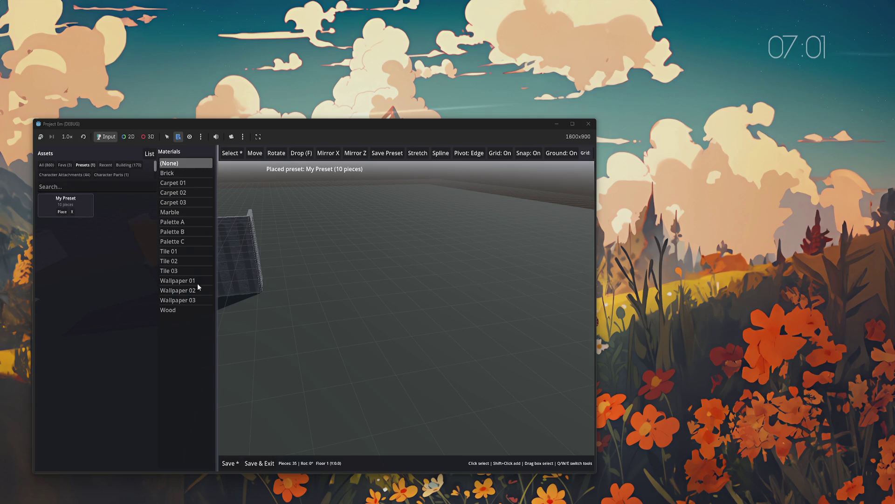
key("ctrl+z")
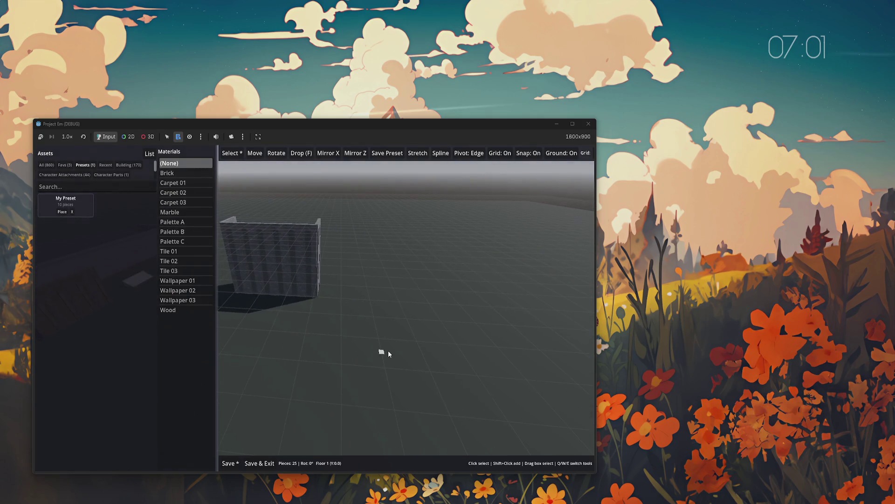
key("ctrl+z")
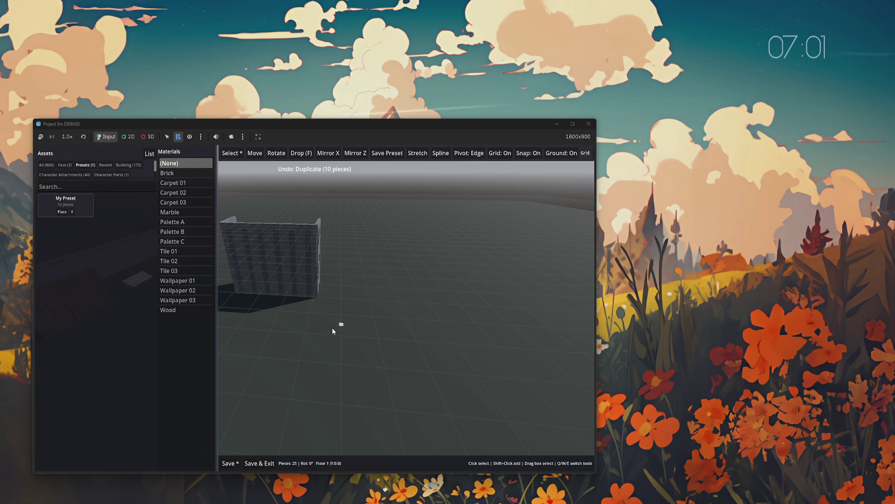